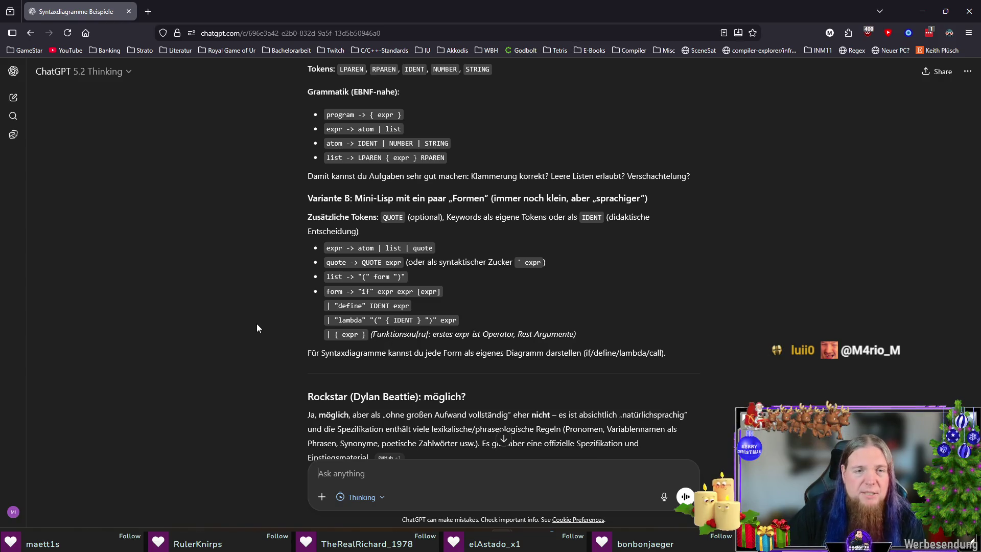
{"action": "scroll", "coordinate": [253, 315], "scroll_direction": "down", "scroll_amount": 1}
{"action": "scroll", "coordinate": [260, 299], "scroll_direction": "down", "scroll_amount": 1}
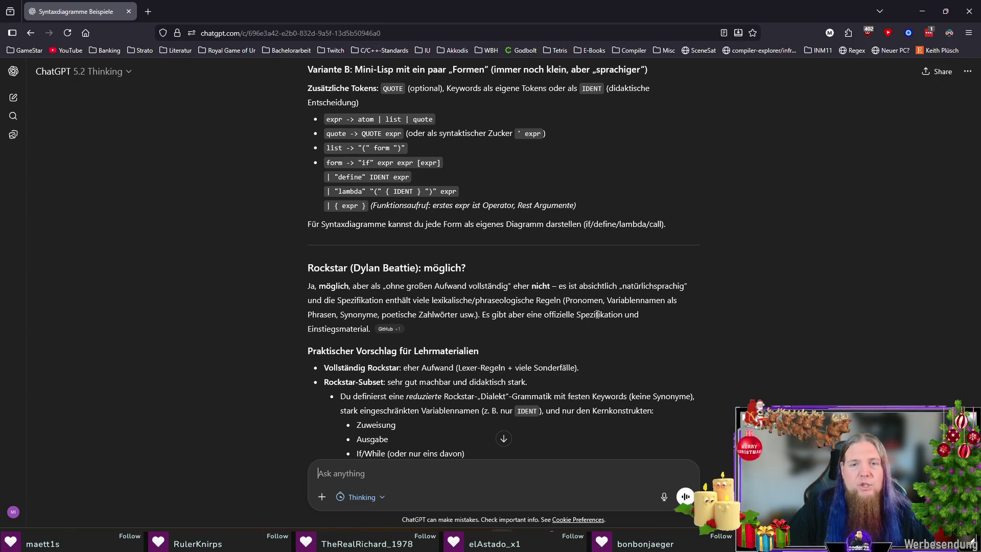
{"action": "scroll", "coordinate": [207, 346], "scroll_direction": "down", "scroll_amount": 1}
{"action": "scroll", "coordinate": [230, 336], "scroll_direction": "down", "scroll_amount": 1}
{"action": "scroll", "coordinate": [234, 339], "scroll_direction": "down", "scroll_amount": 1}
{"action": "scroll", "coordinate": [244, 336], "scroll_direction": "up", "scroll_amount": 3}
{"action": "scroll", "coordinate": [245, 336], "scroll_direction": "up", "scroll_amount": 2}
{"action": "scroll", "coordinate": [245, 337], "scroll_direction": "up", "scroll_amount": 3}
{"action": "scroll", "coordinate": [244, 337], "scroll_direction": "up", "scroll_amount": 2}
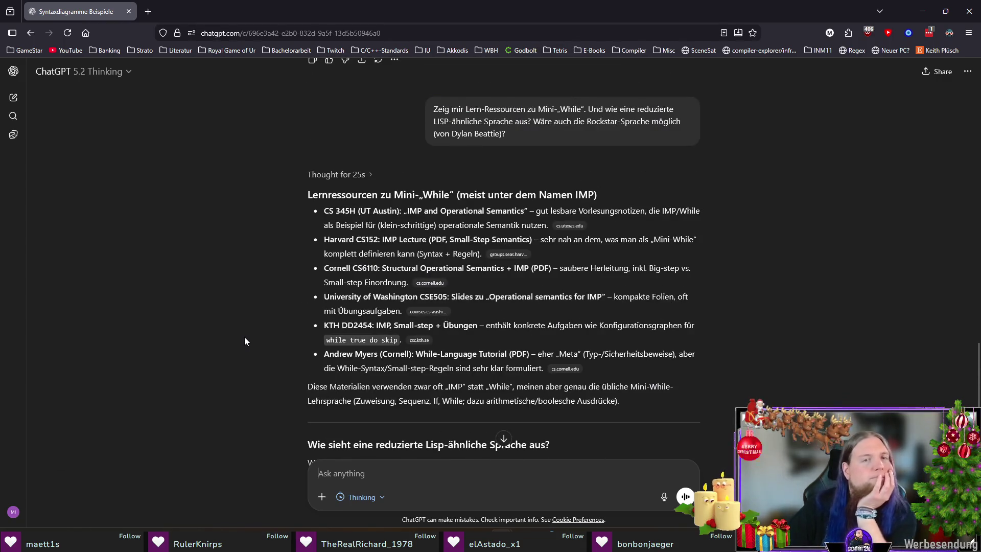
Follow the groups.seas.harvard.edu source link to the CS 152 Lecture 5 IMP notes.
{"action": "left_click", "coordinate": [510, 254]}
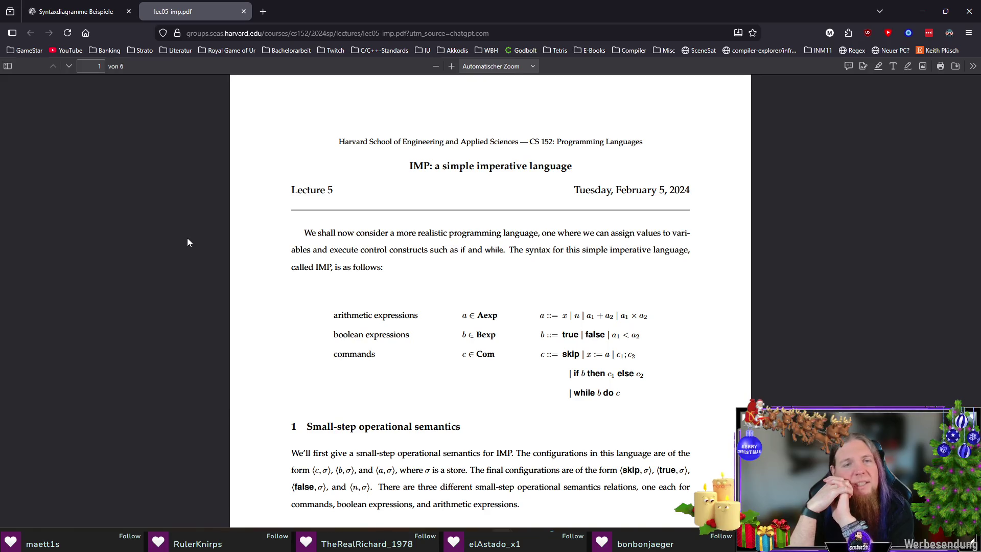
{"action": "scroll", "coordinate": [402, 276], "scroll_direction": "down", "scroll_amount": 1}
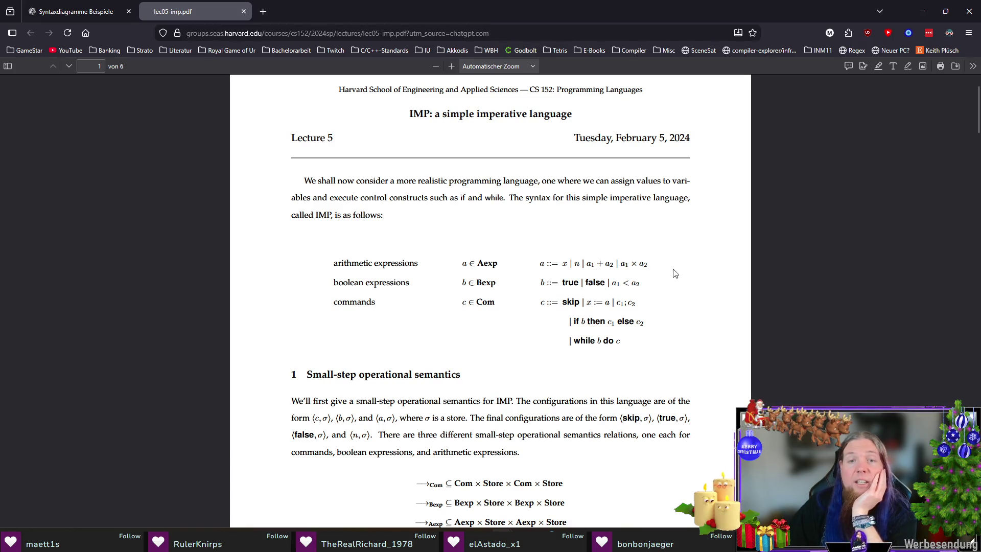
{"action": "scroll", "coordinate": [703, 266], "scroll_direction": "down", "scroll_amount": 1}
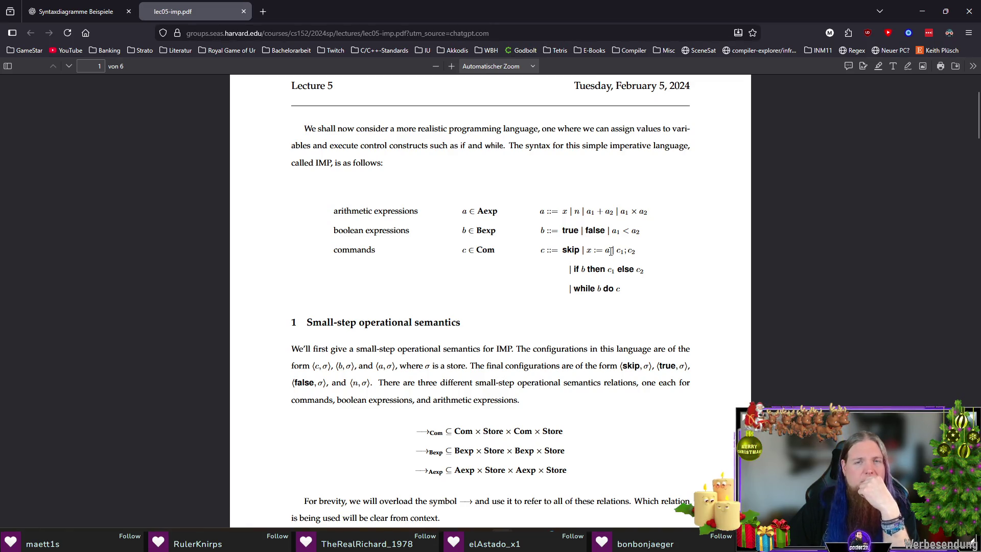
{"action": "left_click_drag", "start_coordinate": [586, 250], "coordinate": [611, 252]}
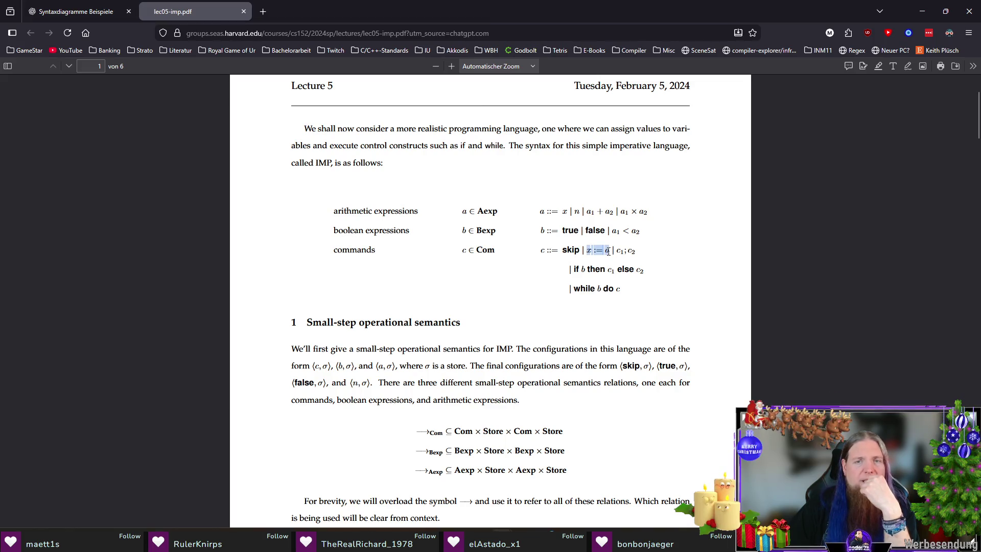
{"action": "left_click", "coordinate": [597, 287]}
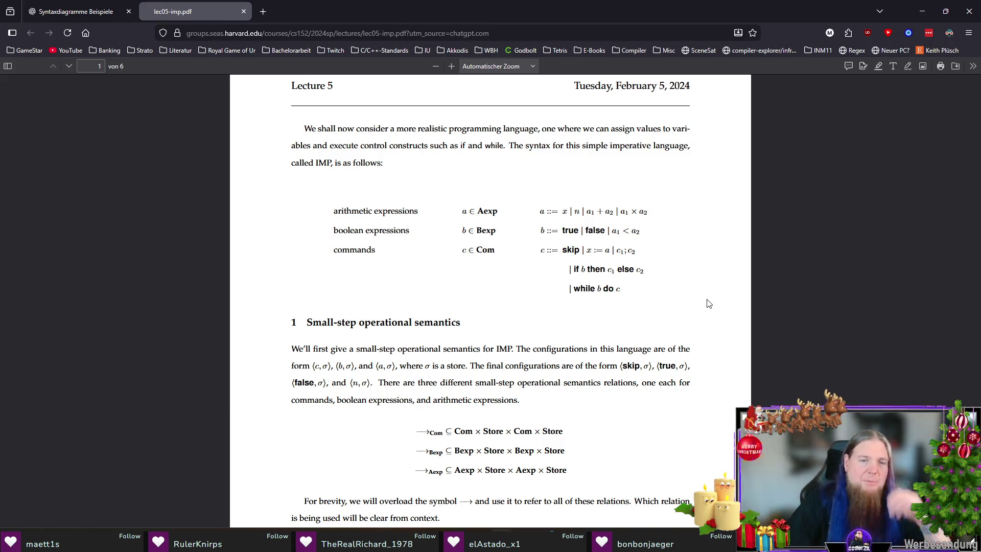
{"action": "scroll", "coordinate": [708, 304], "scroll_direction": "down", "scroll_amount": 2}
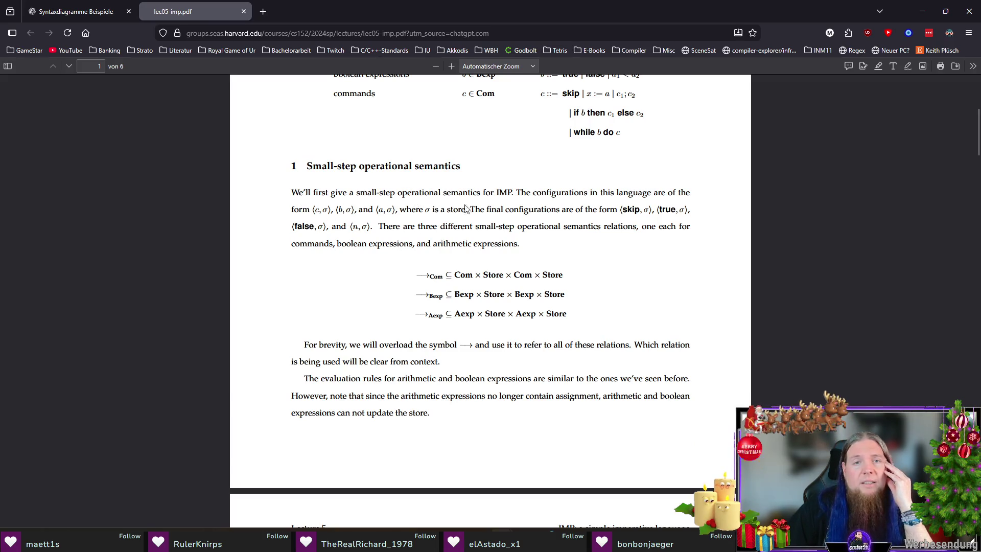
{"action": "scroll", "coordinate": [646, 274], "scroll_direction": "down", "scroll_amount": 2}
{"action": "scroll", "coordinate": [646, 273], "scroll_direction": "down", "scroll_amount": 3}
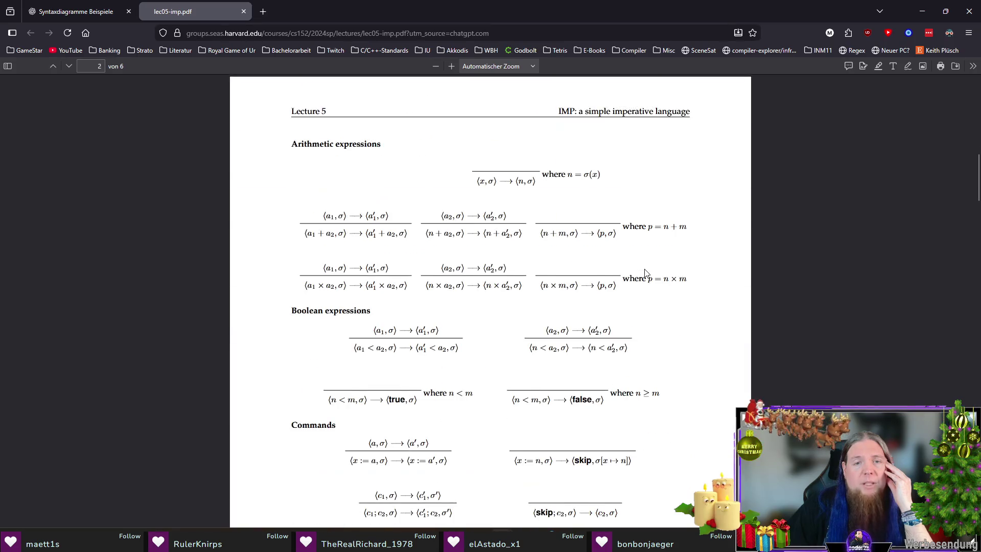
{"action": "scroll", "coordinate": [748, 275], "scroll_direction": "down", "scroll_amount": 2}
{"action": "scroll", "coordinate": [743, 276], "scroll_direction": "down", "scroll_amount": 2}
{"action": "scroll", "coordinate": [743, 280], "scroll_direction": "down", "scroll_amount": 1}
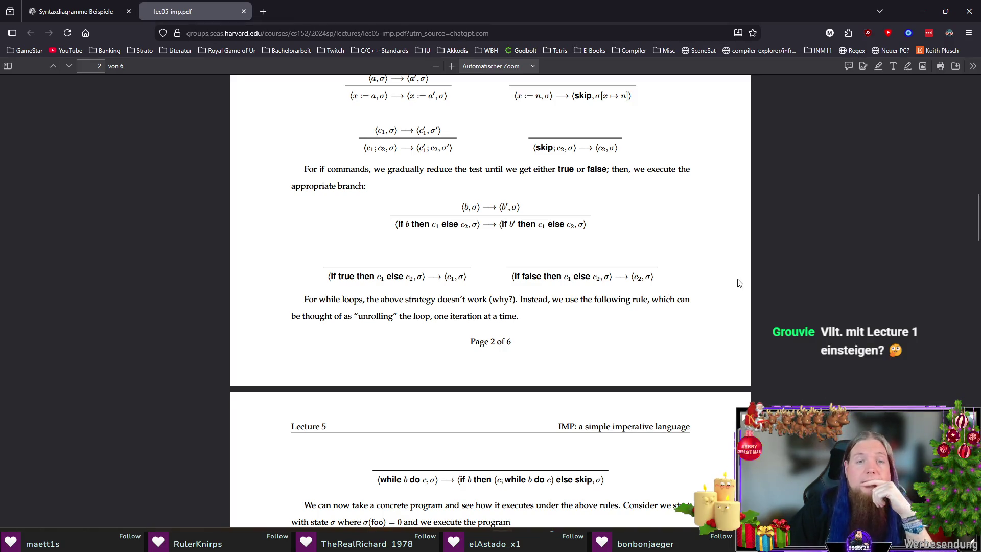
{"action": "scroll", "coordinate": [710, 284], "scroll_direction": "down", "scroll_amount": 3}
{"action": "scroll", "coordinate": [711, 285], "scroll_direction": "down", "scroll_amount": 1}
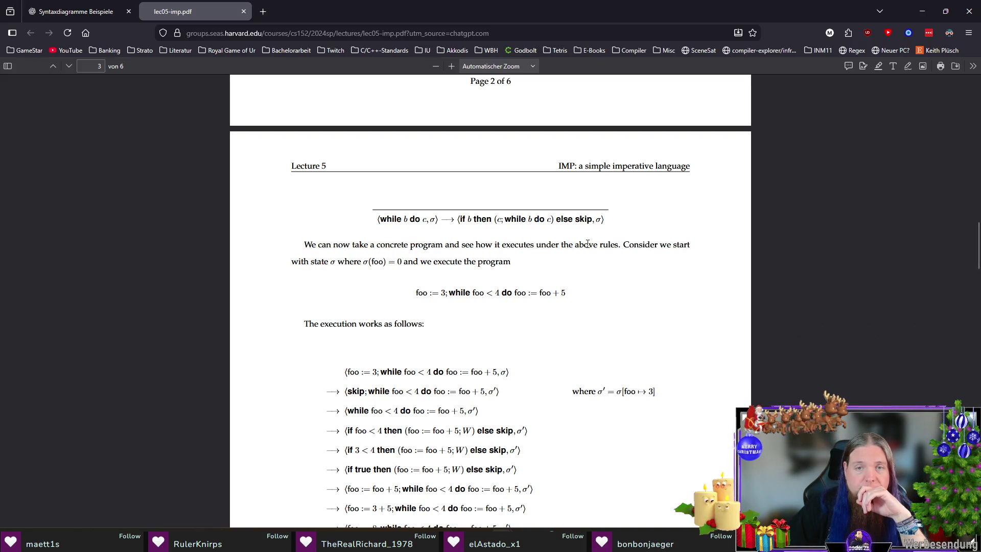
{"action": "scroll", "coordinate": [615, 304], "scroll_direction": "down", "scroll_amount": 1}
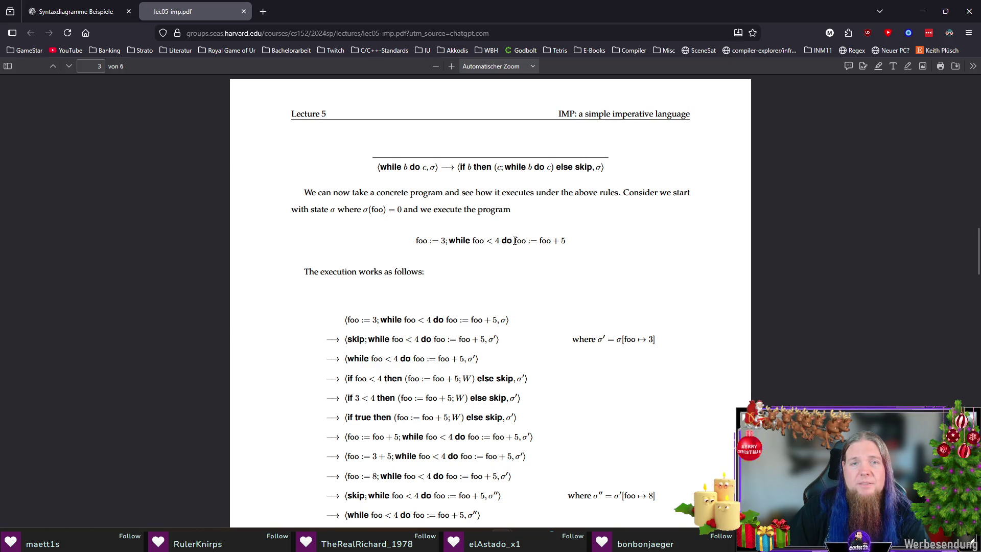
{"action": "scroll", "coordinate": [601, 256], "scroll_direction": "down", "scroll_amount": 1}
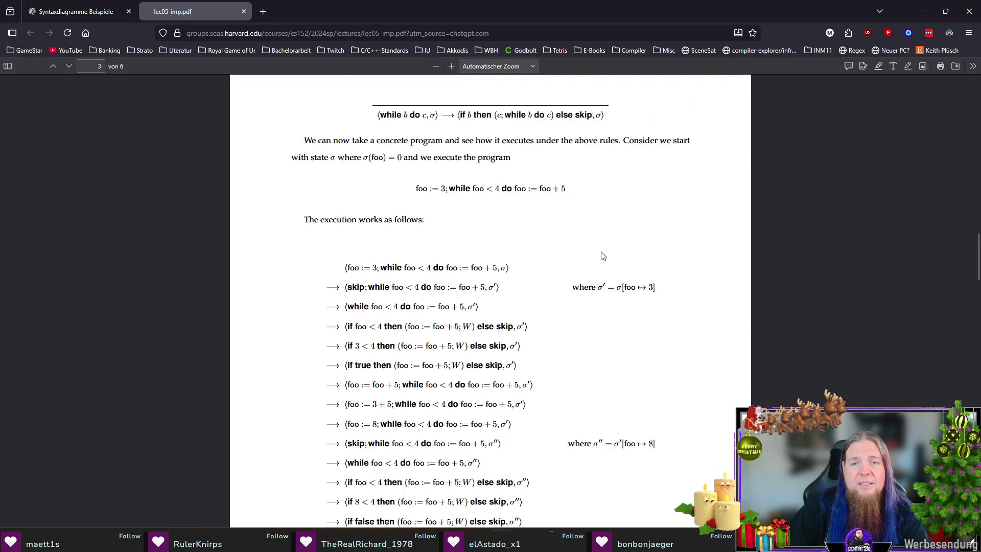
{"action": "scroll", "coordinate": [601, 256], "scroll_direction": "down", "scroll_amount": 1}
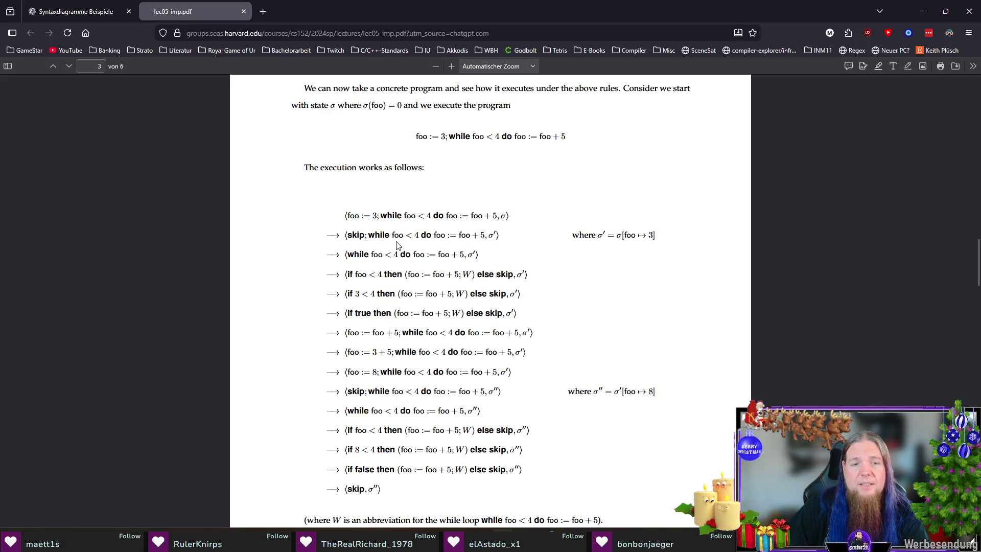
{"action": "scroll", "coordinate": [397, 244], "scroll_direction": "down", "scroll_amount": 3}
{"action": "scroll", "coordinate": [598, 300], "scroll_direction": "down", "scroll_amount": 2}
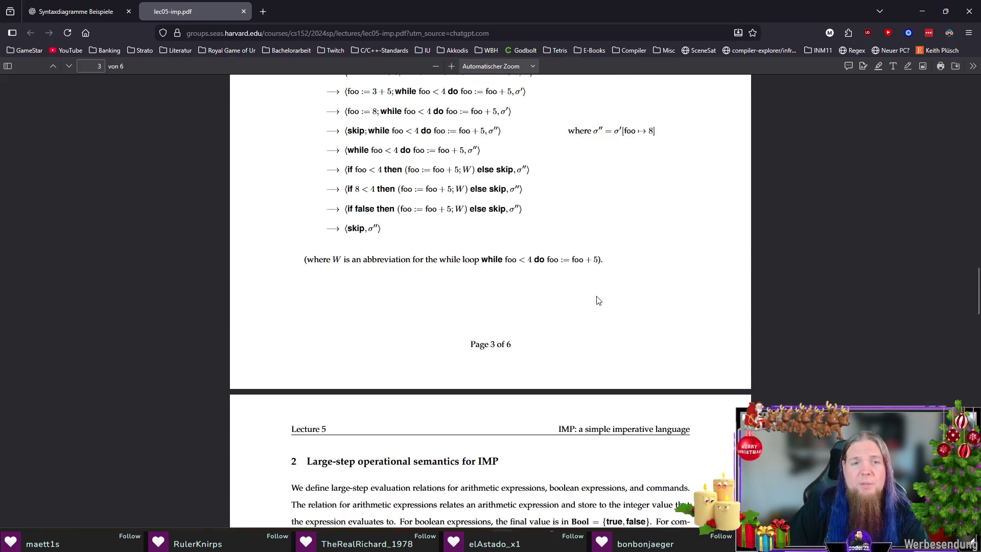
{"action": "scroll", "coordinate": [598, 300], "scroll_direction": "down", "scroll_amount": 1}
{"action": "scroll", "coordinate": [598, 301], "scroll_direction": "down", "scroll_amount": 3}
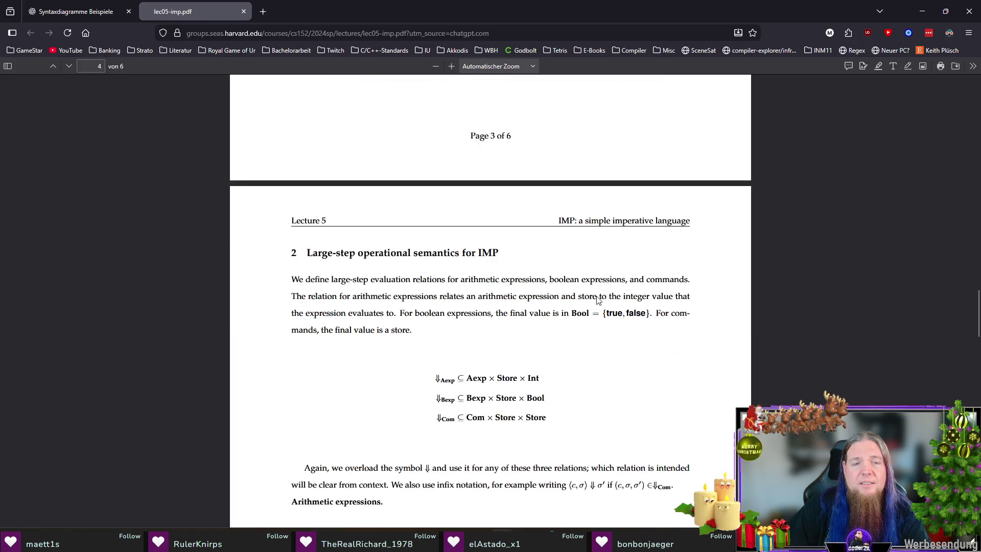
{"action": "scroll", "coordinate": [625, 280], "scroll_direction": "down", "scroll_amount": 4}
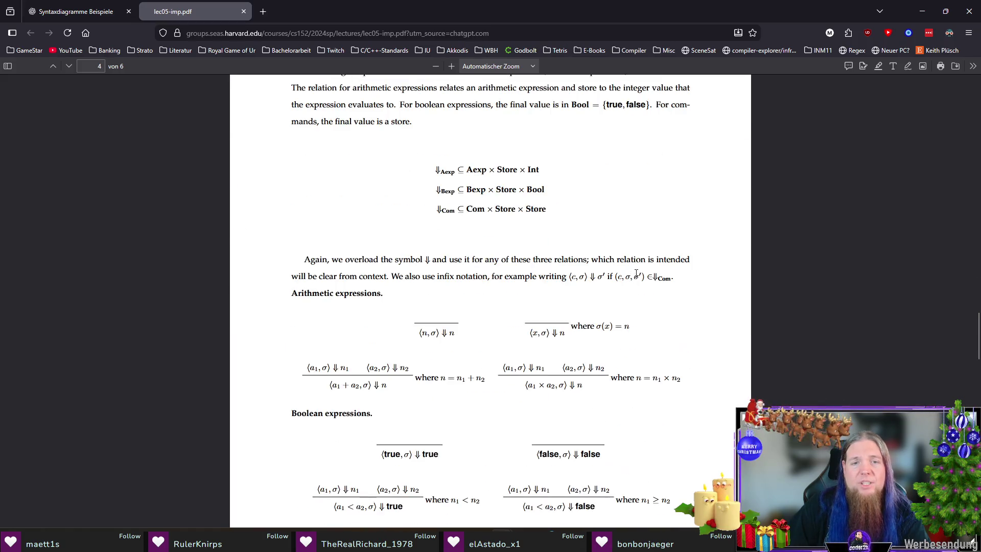
{"action": "scroll", "coordinate": [674, 265], "scroll_direction": "down", "scroll_amount": 4}
{"action": "scroll", "coordinate": [653, 271], "scroll_direction": "down", "scroll_amount": 1}
{"action": "scroll", "coordinate": [653, 271], "scroll_direction": "down", "scroll_amount": 5}
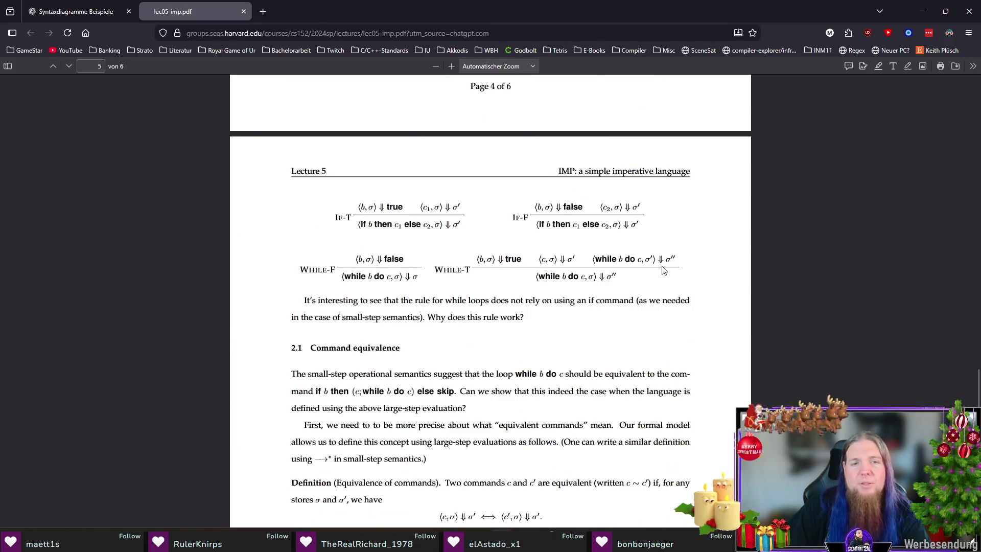
{"action": "scroll", "coordinate": [664, 270], "scroll_direction": "up", "scroll_amount": 5}
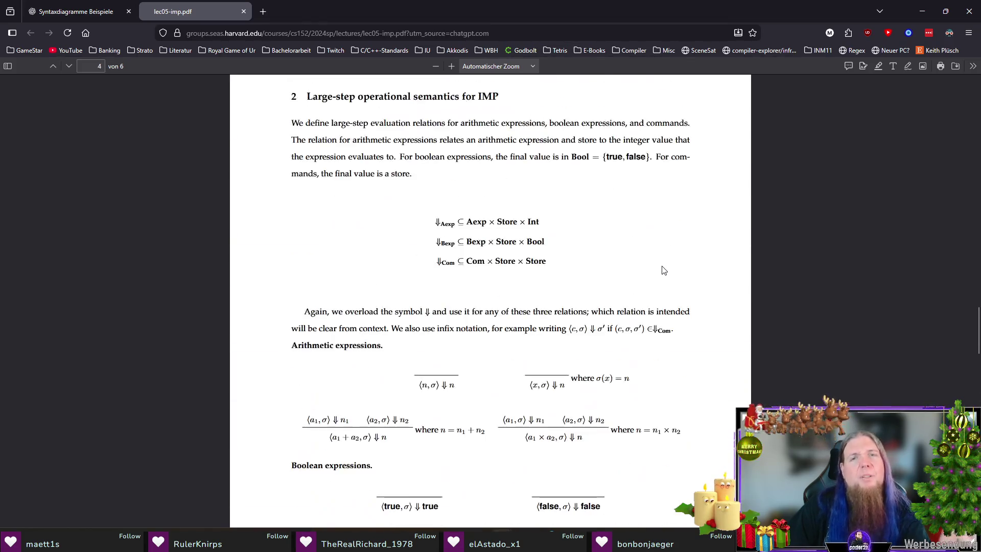
{"action": "scroll", "coordinate": [664, 270], "scroll_direction": "up", "scroll_amount": 10}
{"action": "scroll", "coordinate": [663, 270], "scroll_direction": "up", "scroll_amount": 8}
{"action": "scroll", "coordinate": [664, 269], "scroll_direction": "up", "scroll_amount": 8}
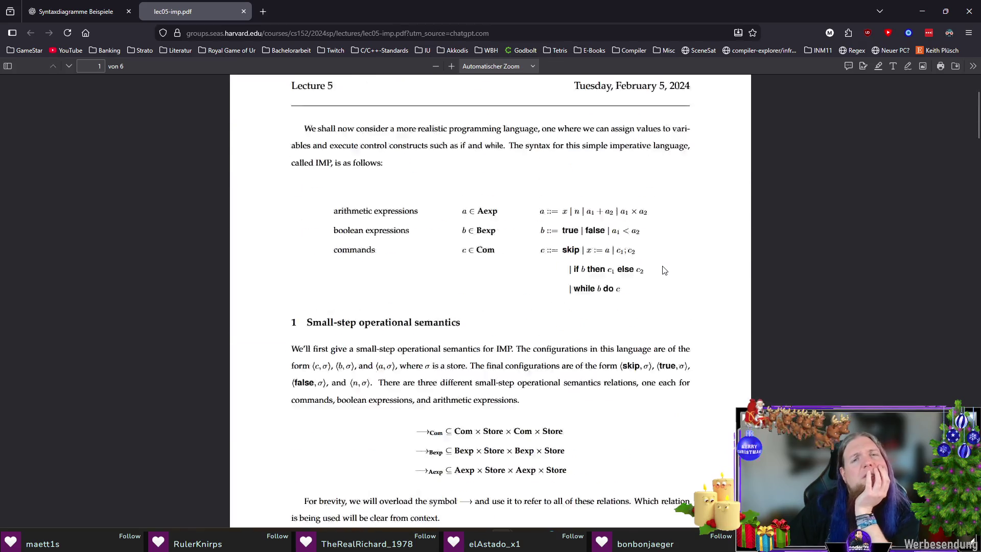
{"action": "scroll", "coordinate": [664, 270], "scroll_direction": "up", "scroll_amount": 3}
{"action": "scroll", "coordinate": [797, 265], "scroll_direction": "down", "scroll_amount": 2}
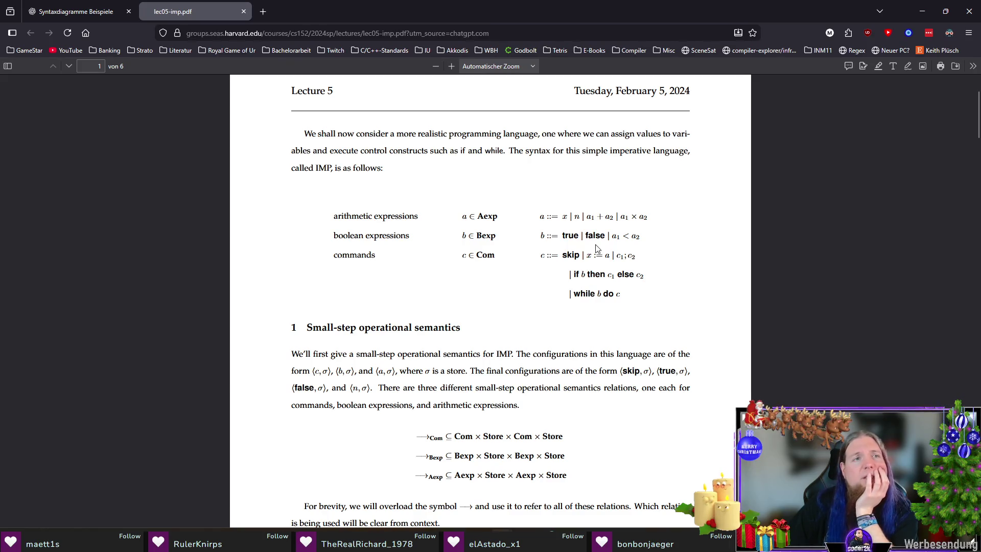
{"action": "left_click", "coordinate": [84, 15]}
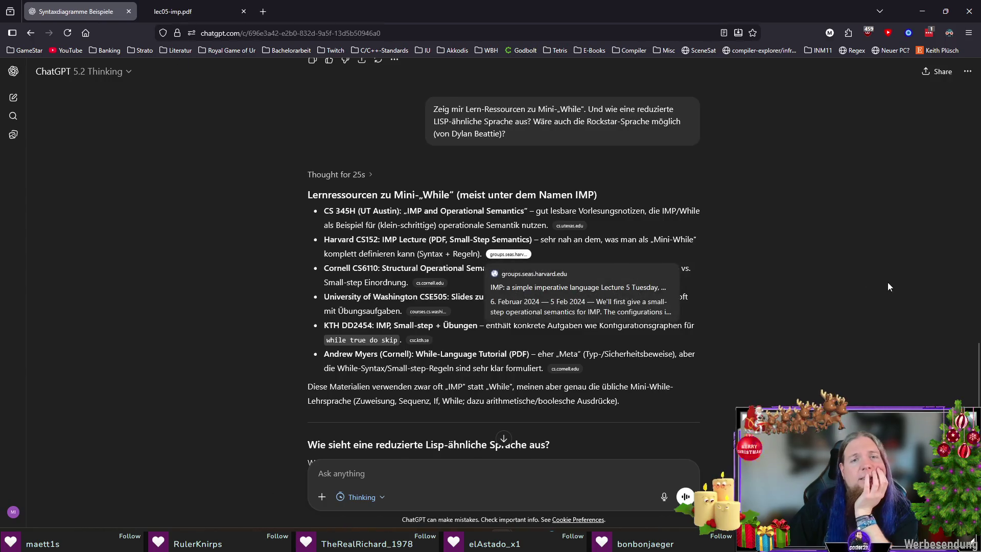
Load the cs.utexas.edu IMP lecture and highlight its expr and cmd grammar blocks in turn.
{"action": "left_click", "coordinate": [573, 227]}
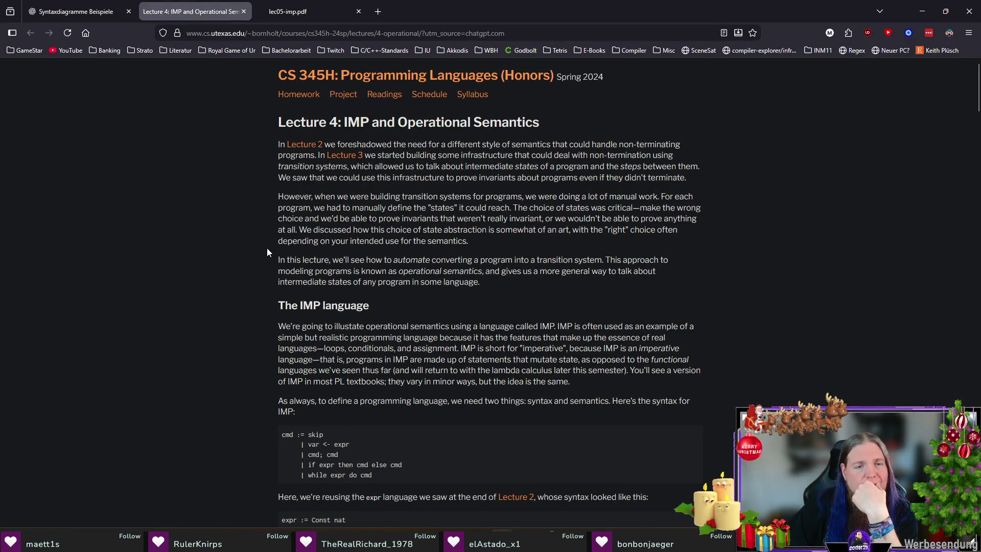
{"action": "scroll", "coordinate": [266, 247], "scroll_direction": "down", "scroll_amount": 3}
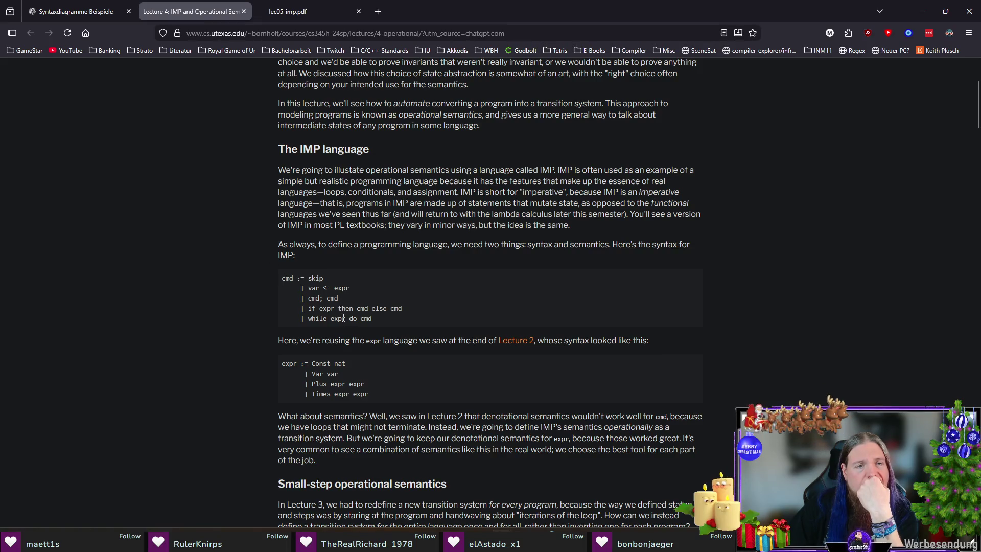
{"action": "scroll", "coordinate": [212, 266], "scroll_direction": "down", "scroll_amount": 1}
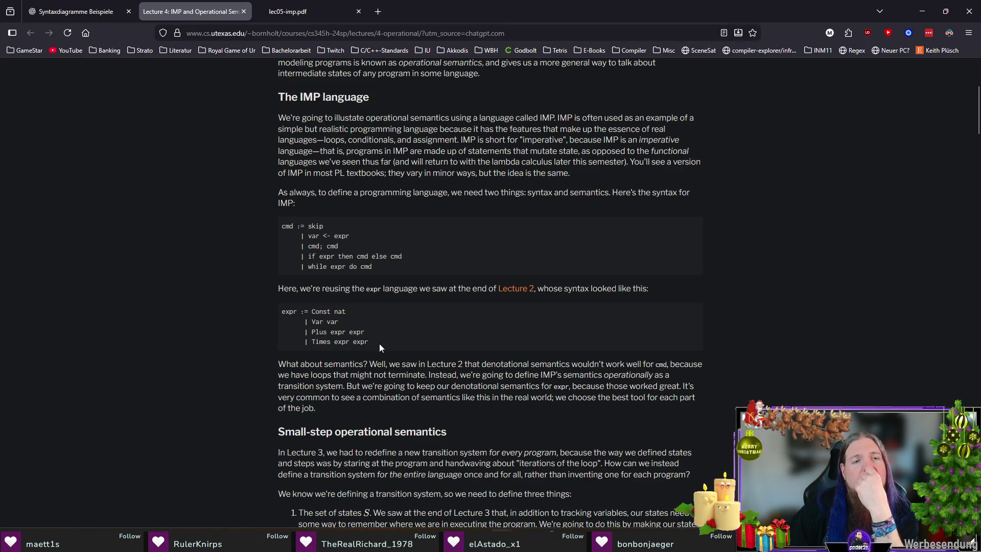
{"action": "left_click_drag", "start_coordinate": [379, 344], "coordinate": [280, 314]}
{"action": "left_click", "coordinate": [223, 343]}
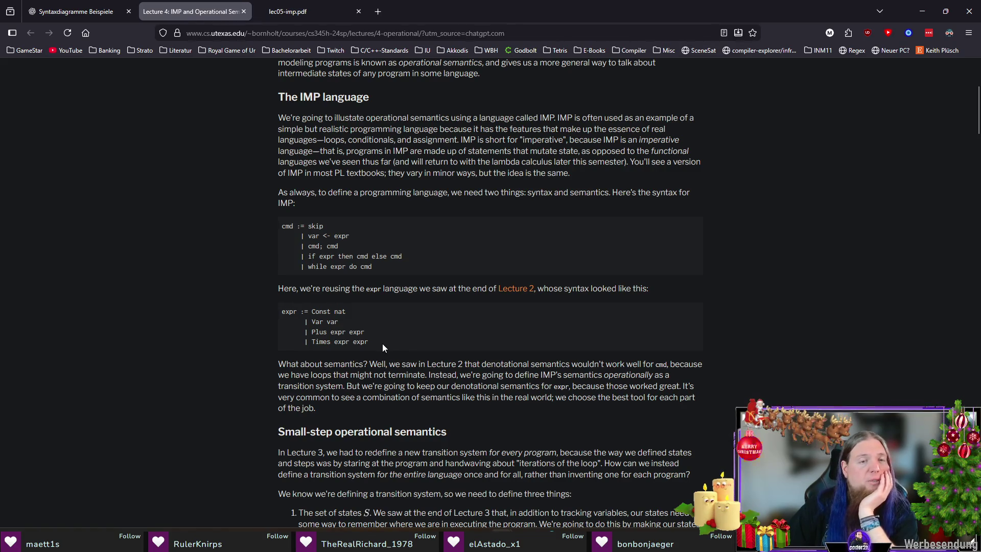
{"action": "left_click_drag", "start_coordinate": [383, 344], "coordinate": [283, 314]}
{"action": "left_click", "coordinate": [195, 340]}
{"action": "left_click_drag", "start_coordinate": [419, 268], "coordinate": [276, 228]}
{"action": "left_click", "coordinate": [214, 289]}
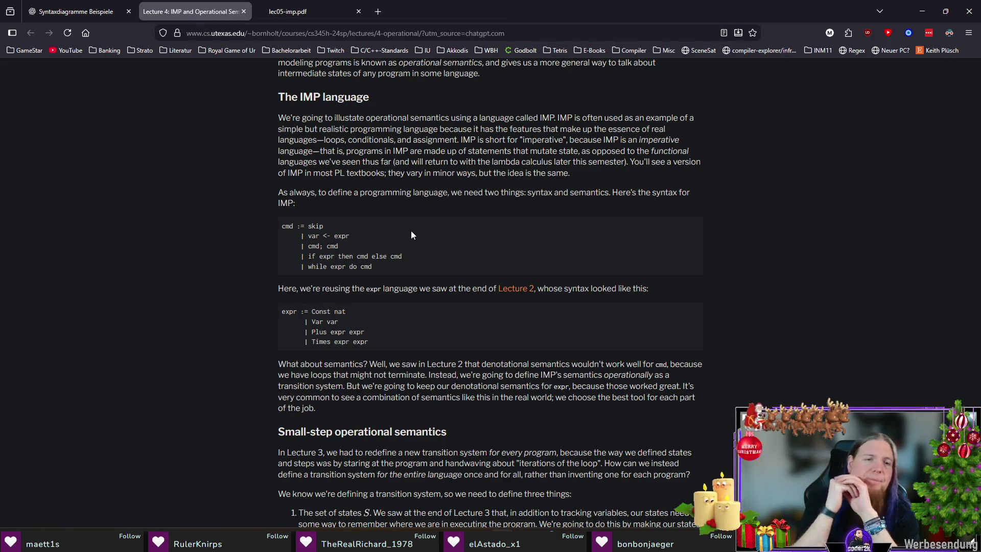
{"action": "scroll", "coordinate": [412, 234], "scroll_direction": "down", "scroll_amount": 3}
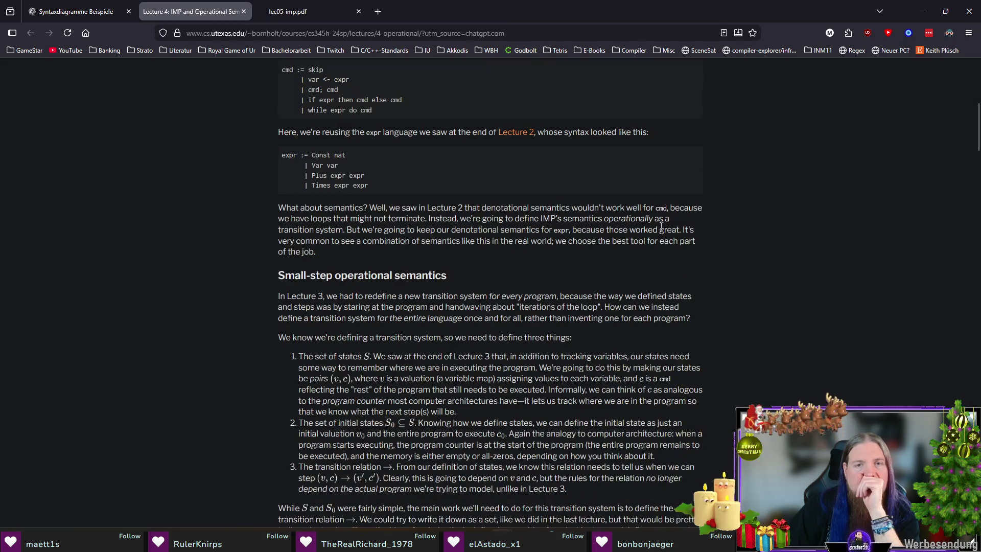
{"action": "scroll", "coordinate": [752, 240], "scroll_direction": "down", "scroll_amount": 3}
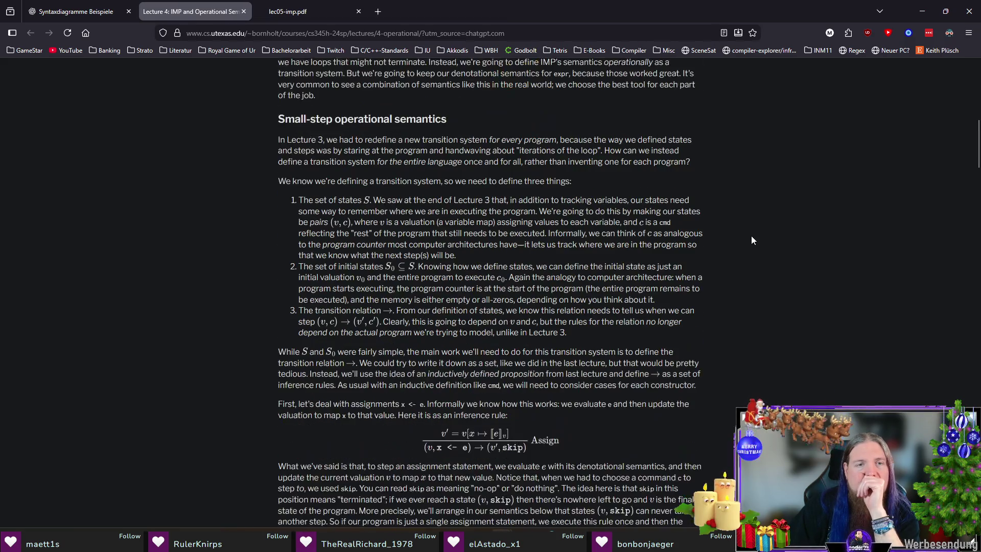
{"action": "scroll", "coordinate": [750, 240], "scroll_direction": "down", "scroll_amount": 4}
{"action": "scroll", "coordinate": [751, 239], "scroll_direction": "down", "scroll_amount": 4}
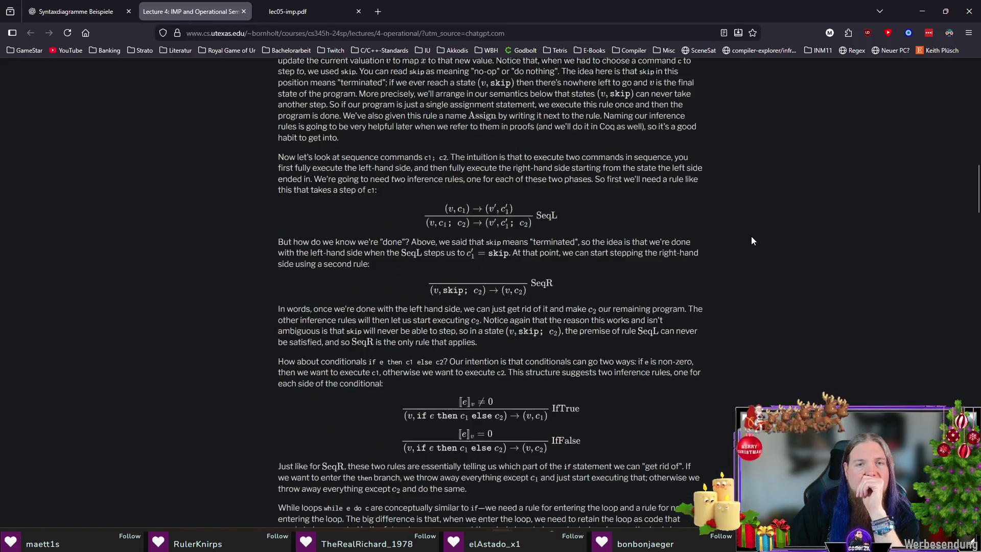
{"action": "scroll", "coordinate": [751, 241], "scroll_direction": "down", "scroll_amount": 1}
{"action": "scroll", "coordinate": [751, 240], "scroll_direction": "down", "scroll_amount": 3}
{"action": "scroll", "coordinate": [750, 241], "scroll_direction": "down", "scroll_amount": 2}
{"action": "scroll", "coordinate": [751, 241], "scroll_direction": "down", "scroll_amount": 2}
{"action": "scroll", "coordinate": [751, 241], "scroll_direction": "down", "scroll_amount": 4}
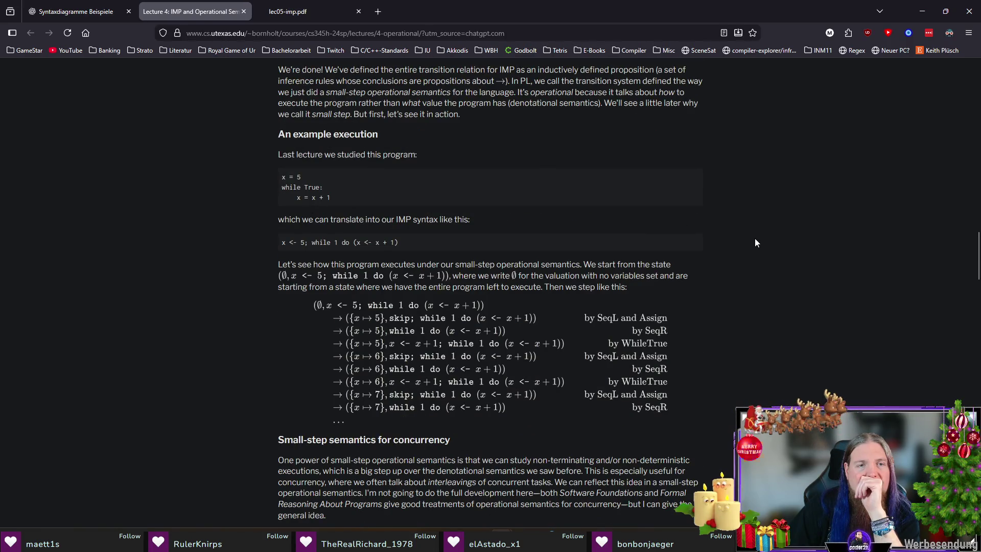
{"action": "scroll", "coordinate": [755, 243], "scroll_direction": "down", "scroll_amount": 1}
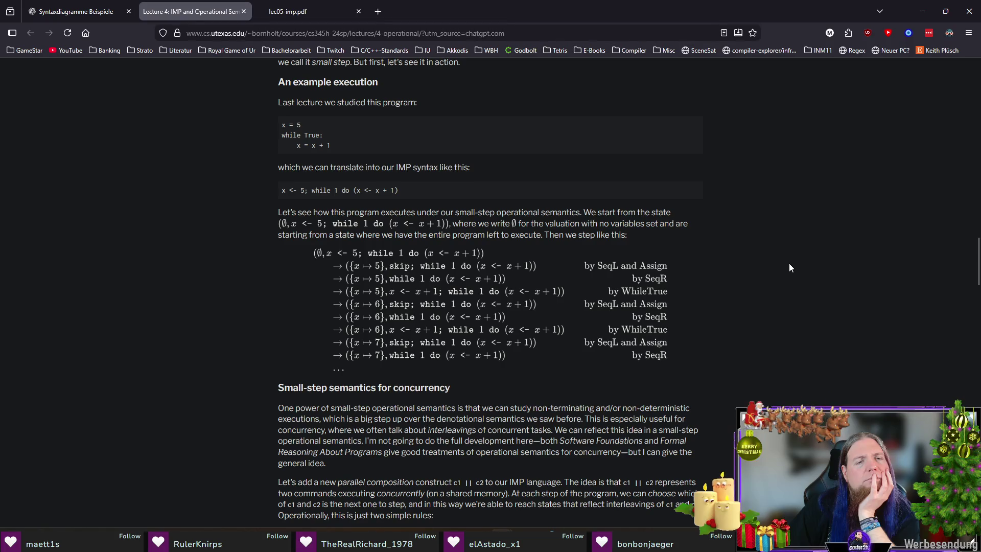
{"action": "scroll", "coordinate": [789, 267], "scroll_direction": "down", "scroll_amount": 3}
{"action": "scroll", "coordinate": [789, 267], "scroll_direction": "down", "scroll_amount": 5}
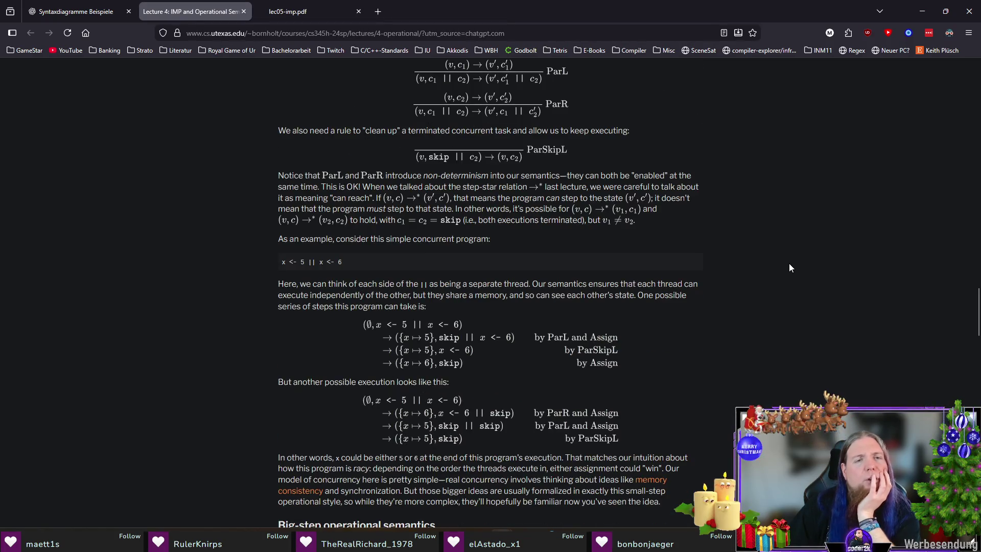
{"action": "scroll", "coordinate": [789, 266], "scroll_direction": "up", "scroll_amount": 3}
{"action": "scroll", "coordinate": [785, 261], "scroll_direction": "up", "scroll_amount": 4}
{"action": "scroll", "coordinate": [784, 261], "scroll_direction": "up", "scroll_amount": 4}
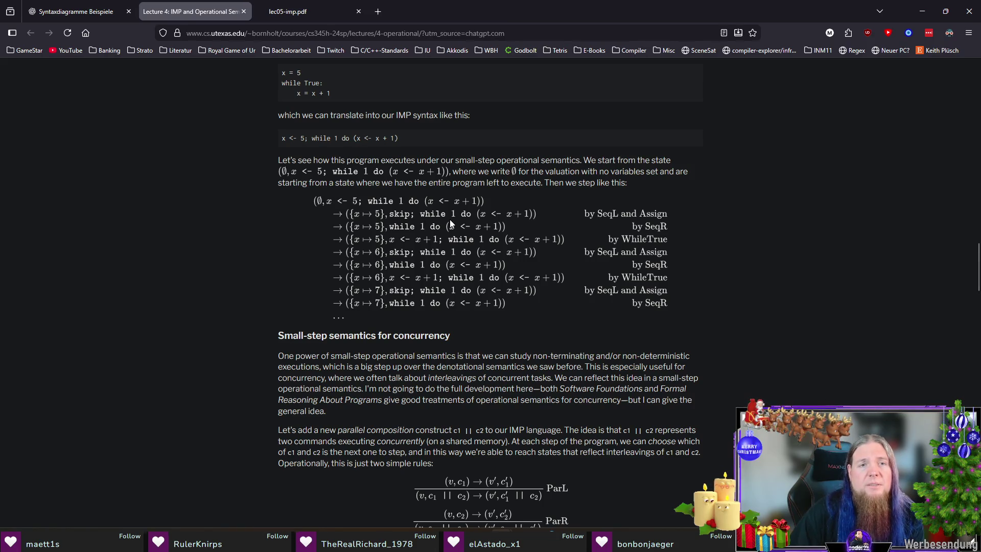
{"action": "scroll", "coordinate": [770, 249], "scroll_direction": "up", "scroll_amount": 5}
{"action": "scroll", "coordinate": [794, 262], "scroll_direction": "up", "scroll_amount": 3}
{"action": "scroll", "coordinate": [787, 265], "scroll_direction": "up", "scroll_amount": 1}
{"action": "scroll", "coordinate": [786, 266], "scroll_direction": "up", "scroll_amount": 2}
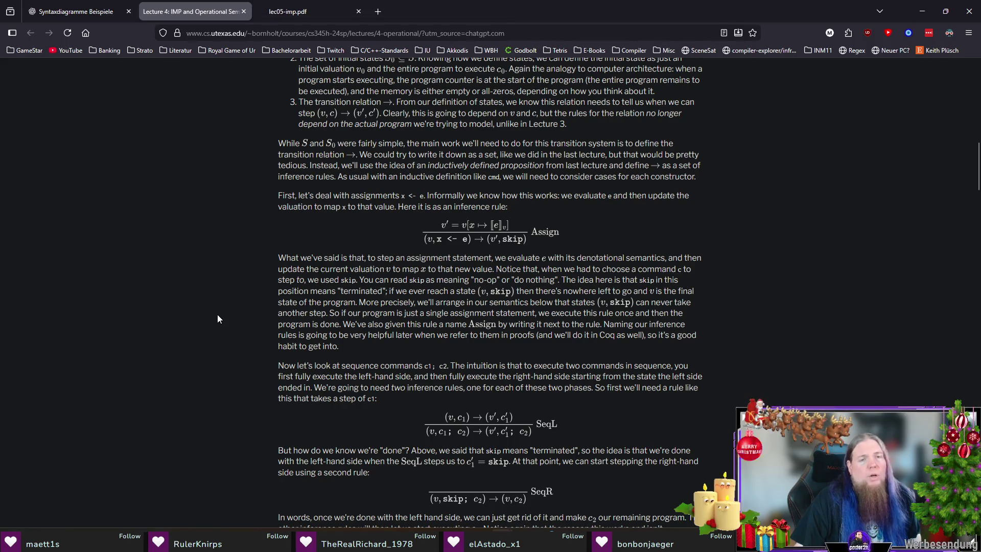
{"action": "mouse_move", "coordinate": [435, 280]}
{"action": "left_mouse_down"}
{"action": "mouse_move", "coordinate": [583, 268]}
{"action": "mouse_move", "coordinate": [600, 279]}
{"action": "left_mouse_up"}
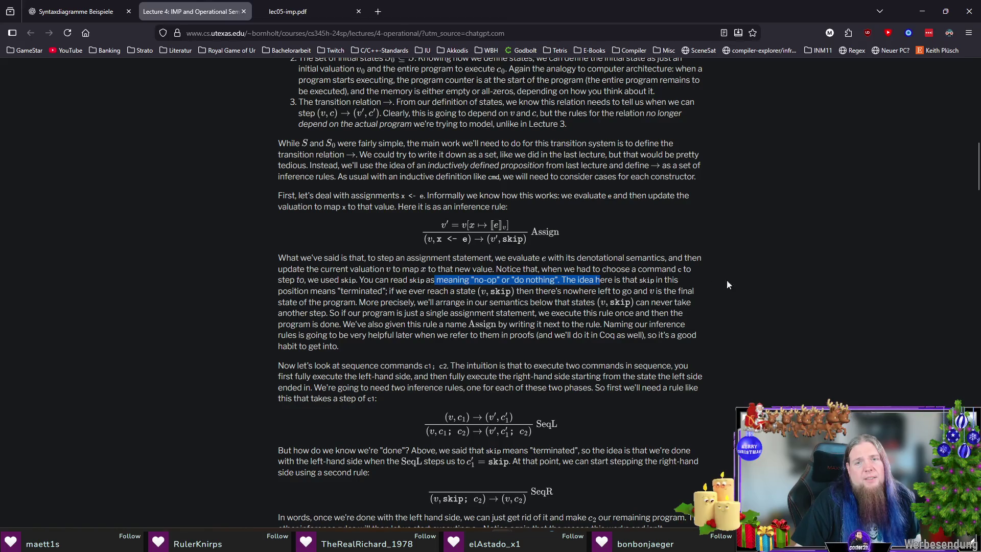
{"action": "left_click", "coordinate": [637, 283]}
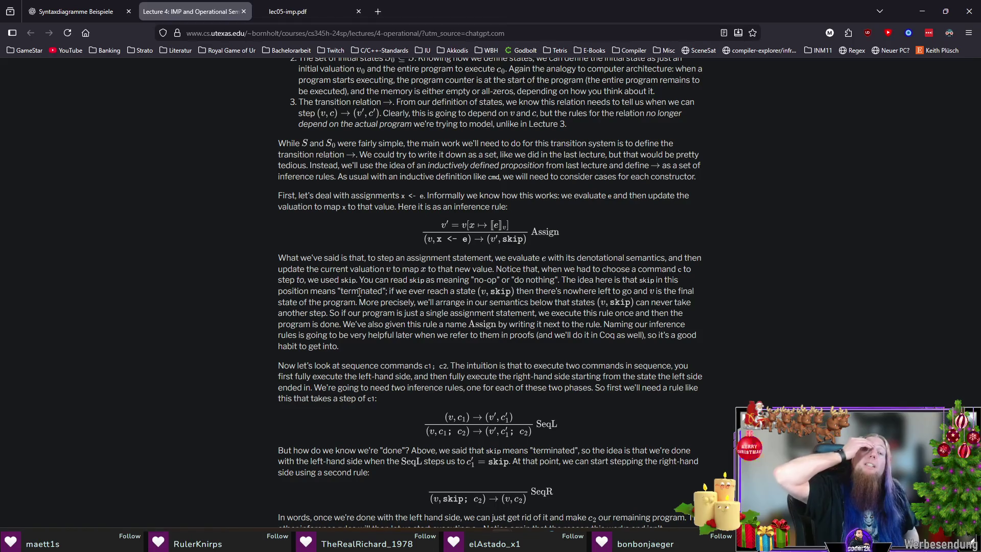
{"action": "scroll", "coordinate": [703, 291], "scroll_direction": "down", "scroll_amount": 5}
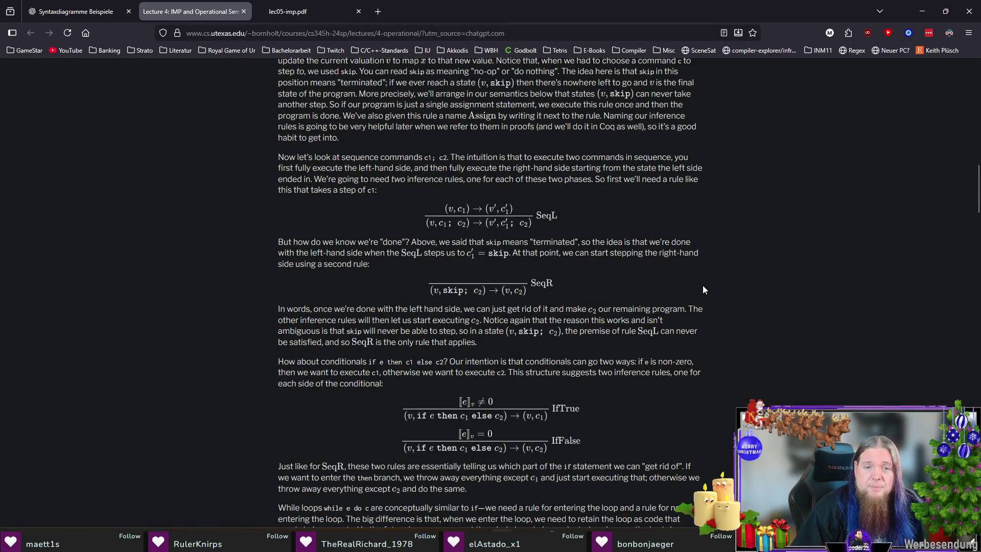
{"action": "scroll", "coordinate": [703, 285], "scroll_direction": "down", "scroll_amount": 3}
{"action": "scroll", "coordinate": [703, 286], "scroll_direction": "down", "scroll_amount": 4}
{"action": "scroll", "coordinate": [709, 284], "scroll_direction": "down", "scroll_amount": 1}
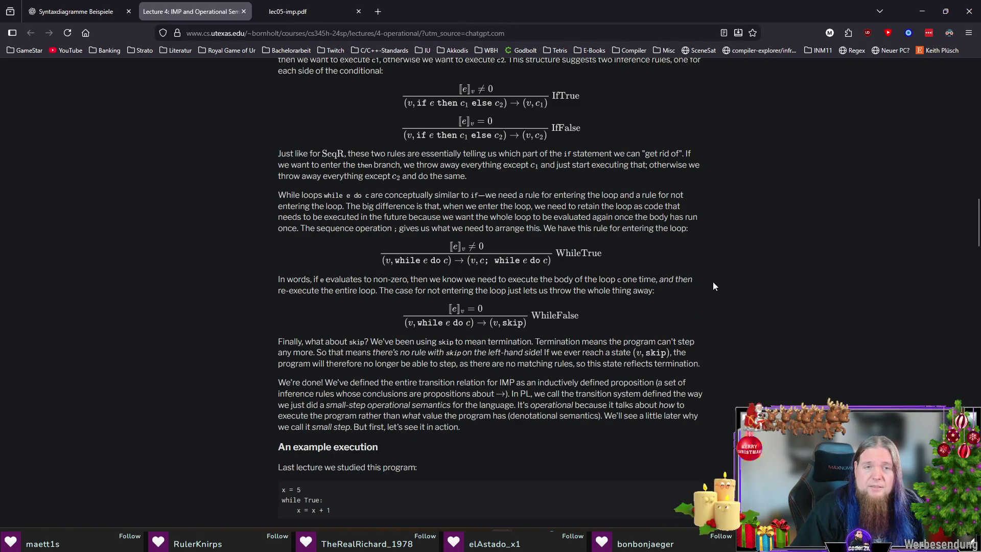
{"action": "scroll", "coordinate": [713, 286], "scroll_direction": "down", "scroll_amount": 4}
{"action": "scroll", "coordinate": [716, 284], "scroll_direction": "down", "scroll_amount": 1}
{"action": "scroll", "coordinate": [729, 281], "scroll_direction": "down", "scroll_amount": 2}
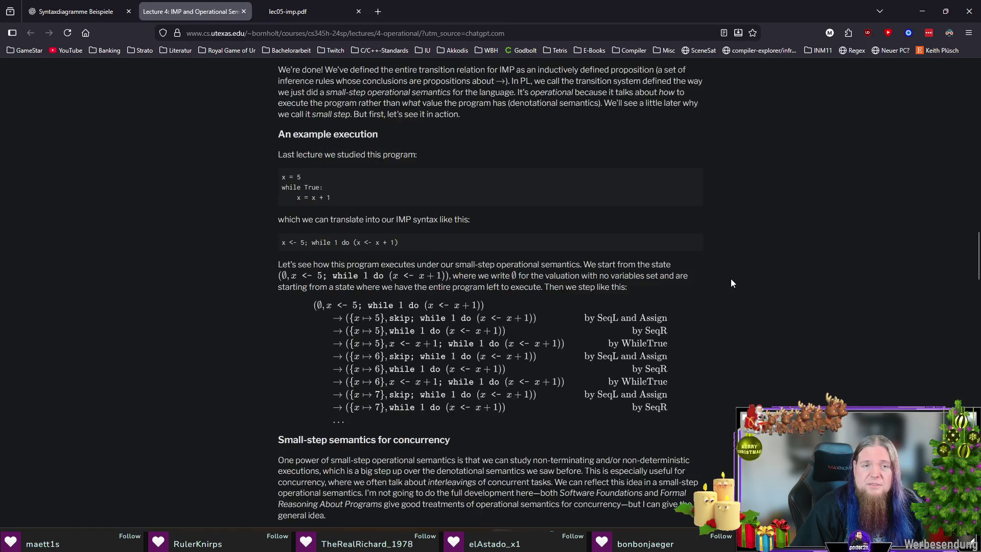
{"action": "scroll", "coordinate": [730, 281], "scroll_direction": "down", "scroll_amount": 4}
{"action": "scroll", "coordinate": [731, 281], "scroll_direction": "up", "scroll_amount": 5}
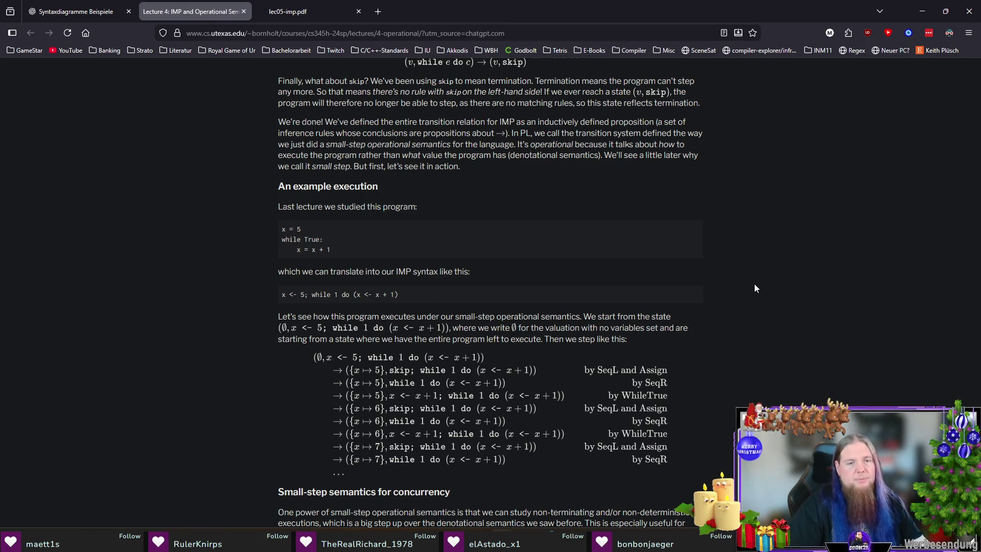
{"action": "scroll", "coordinate": [766, 291], "scroll_direction": "down", "scroll_amount": 5}
Briefly search the lecture page for 'print', then return to the Syntaxdiagramme Beispiele chat tab.
{"action": "key", "text": "ctrl+f"}
{"action": "type", "text": "print"}
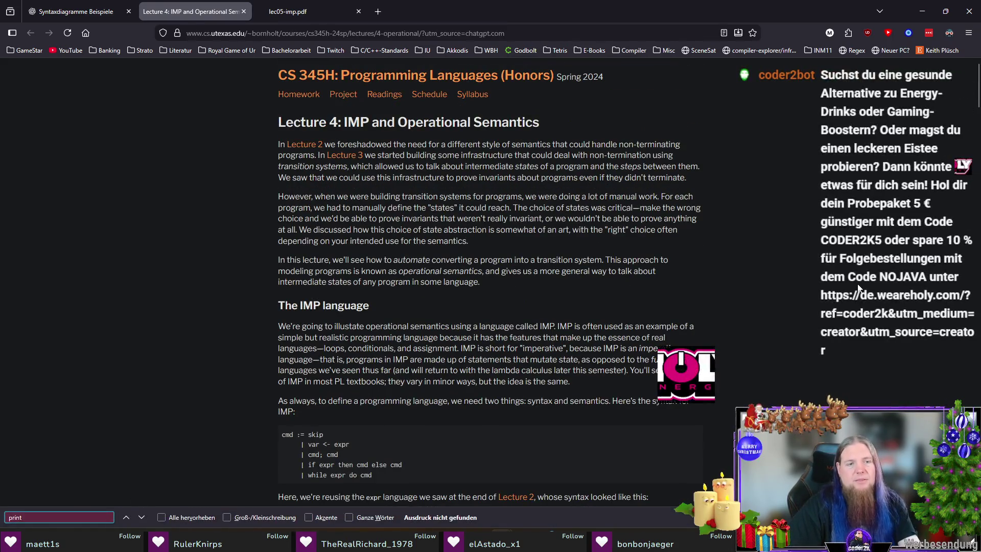
{"action": "key", "text": "Escape"}
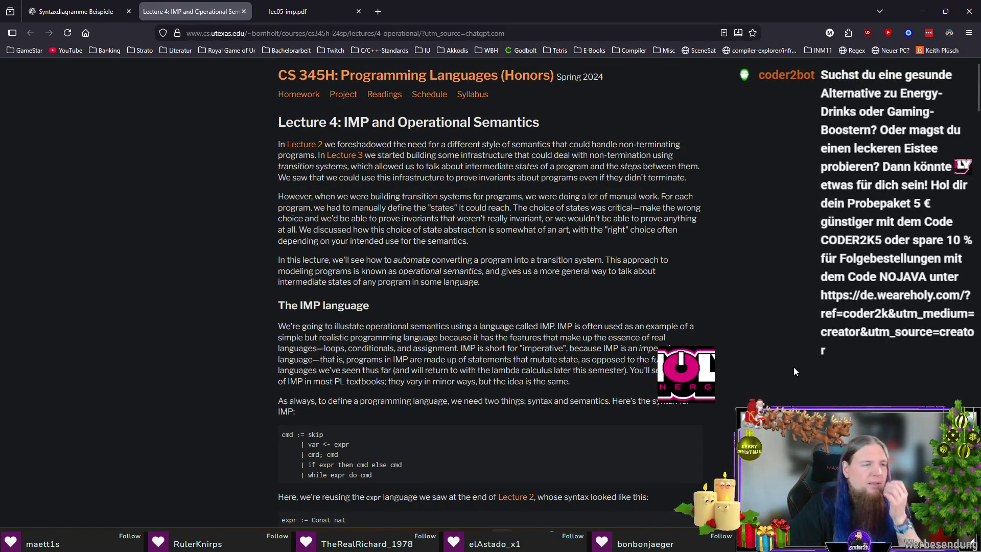
{"action": "left_click", "coordinate": [66, 11]}
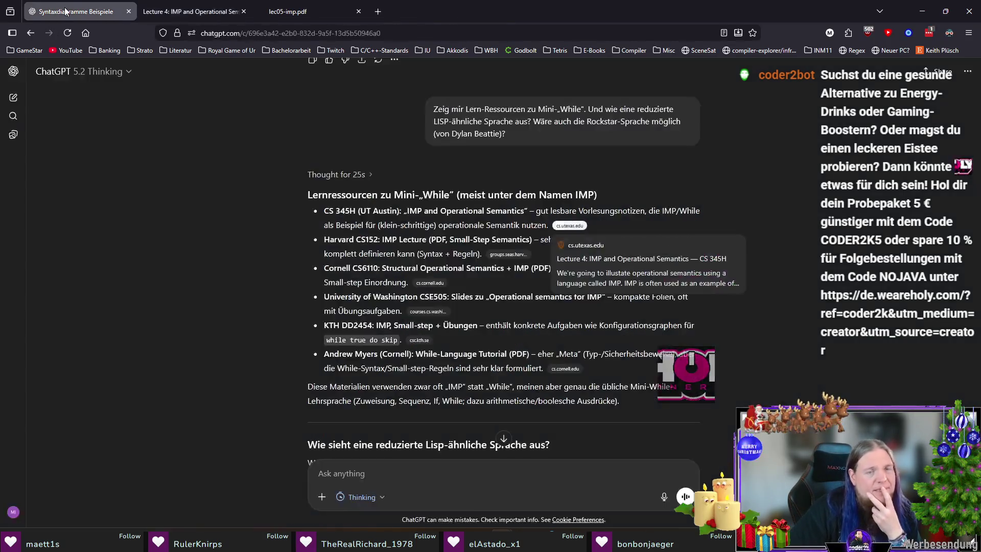
{"action": "scroll", "coordinate": [801, 340], "scroll_direction": "down", "scroll_amount": 2}
{"action": "scroll", "coordinate": [801, 339], "scroll_direction": "down", "scroll_amount": 1}
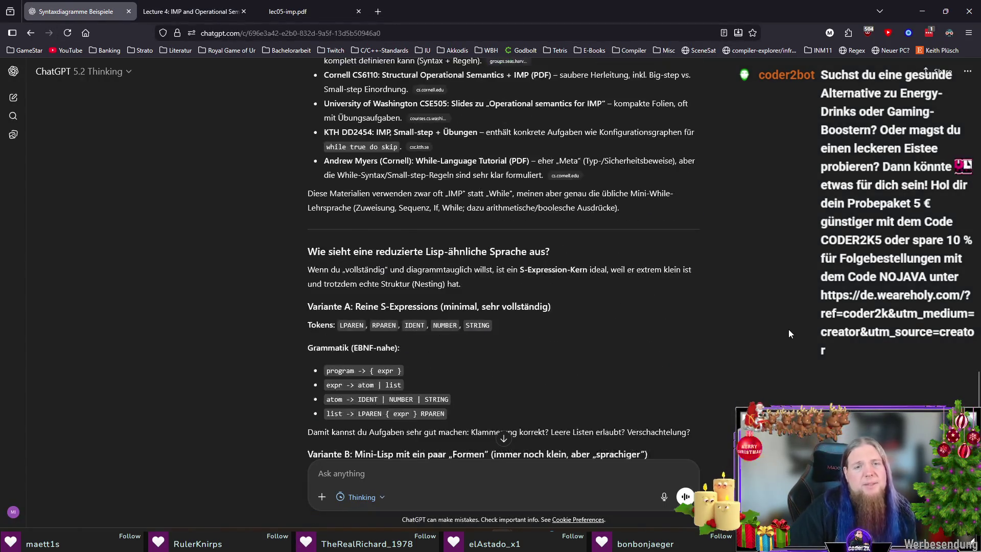
{"action": "scroll", "coordinate": [788, 329], "scroll_direction": "down", "scroll_amount": 1}
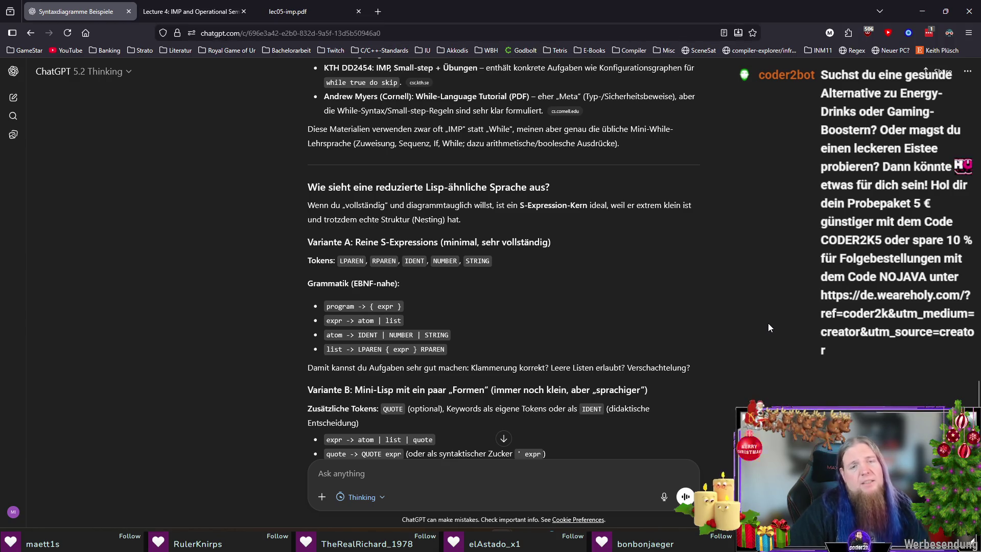
{"action": "scroll", "coordinate": [781, 338], "scroll_direction": "down", "scroll_amount": 2}
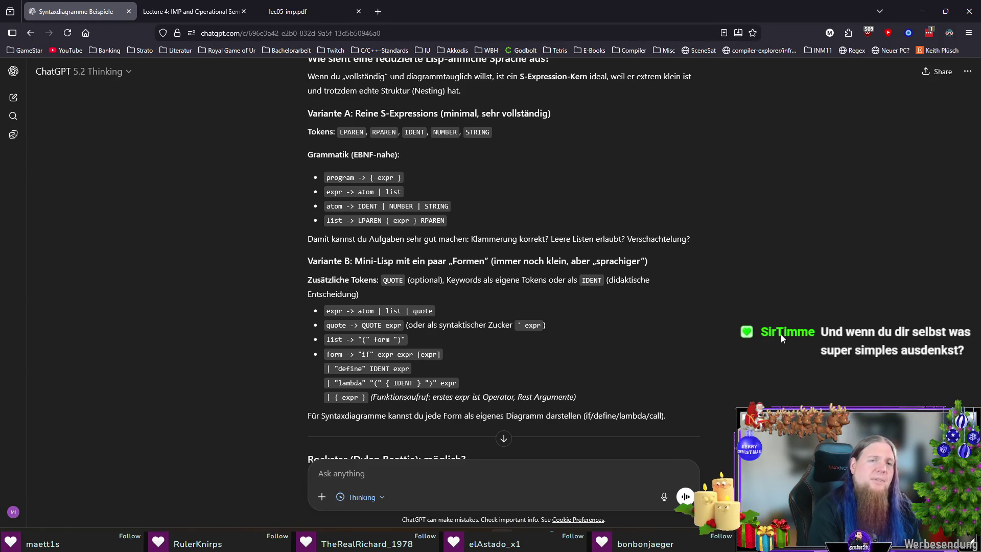
{"action": "scroll", "coordinate": [781, 334], "scroll_direction": "up", "scroll_amount": 2}
{"action": "scroll", "coordinate": [781, 335], "scroll_direction": "down", "scroll_amount": 2}
{"action": "scroll", "coordinate": [781, 334], "scroll_direction": "down", "scroll_amount": 3}
{"action": "scroll", "coordinate": [837, 338], "scroll_direction": "down", "scroll_amount": 2}
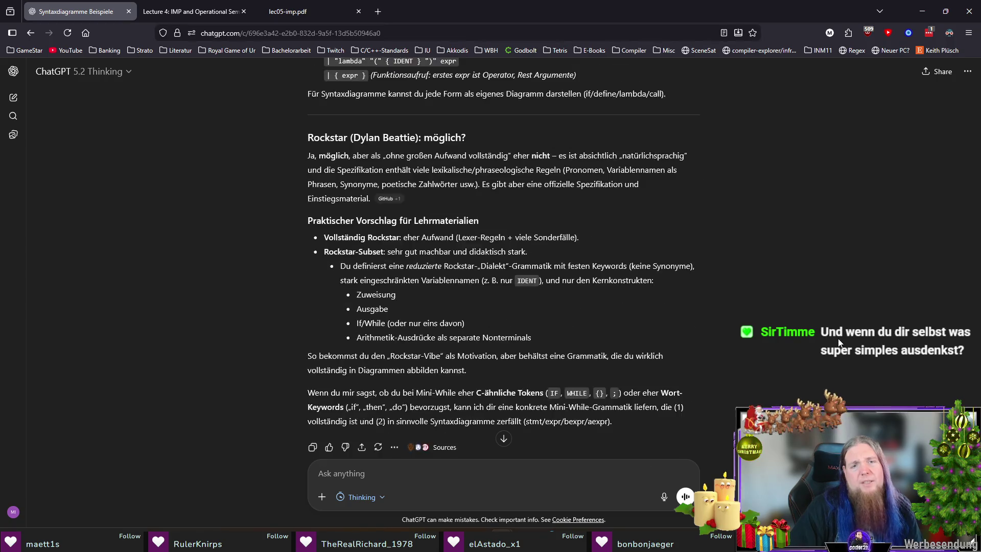
{"action": "scroll", "coordinate": [837, 338], "scroll_direction": "up", "scroll_amount": 2}
{"action": "scroll", "coordinate": [843, 341], "scroll_direction": "up", "scroll_amount": 5}
{"action": "scroll", "coordinate": [854, 344], "scroll_direction": "up", "scroll_amount": 4}
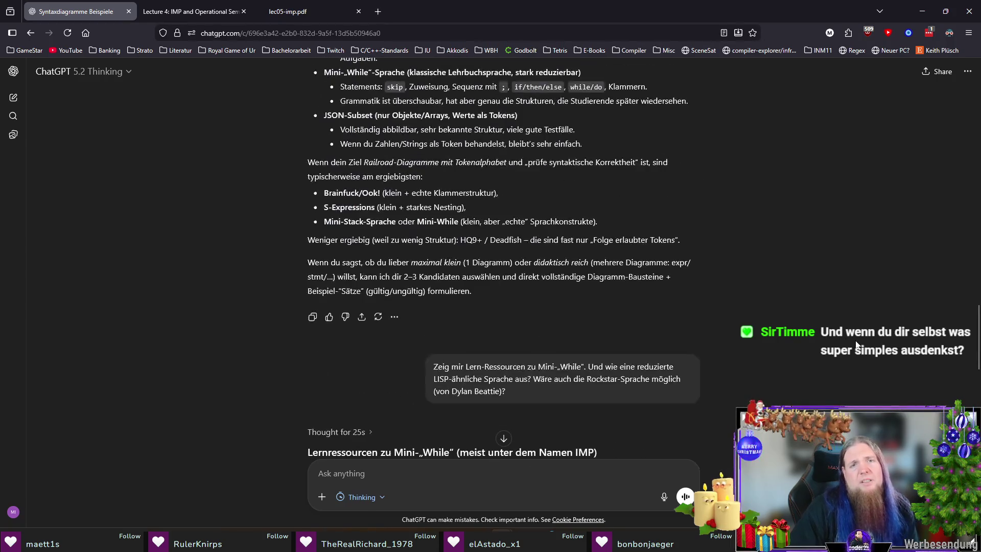
{"action": "scroll", "coordinate": [856, 345], "scroll_direction": "down", "scroll_amount": 2}
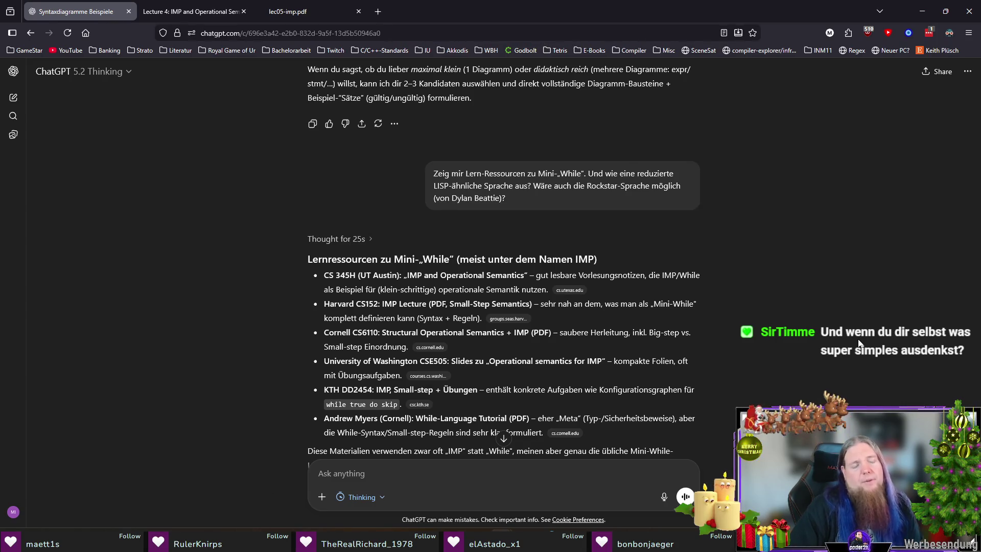
{"action": "scroll", "coordinate": [856, 341], "scroll_direction": "down", "scroll_amount": 3}
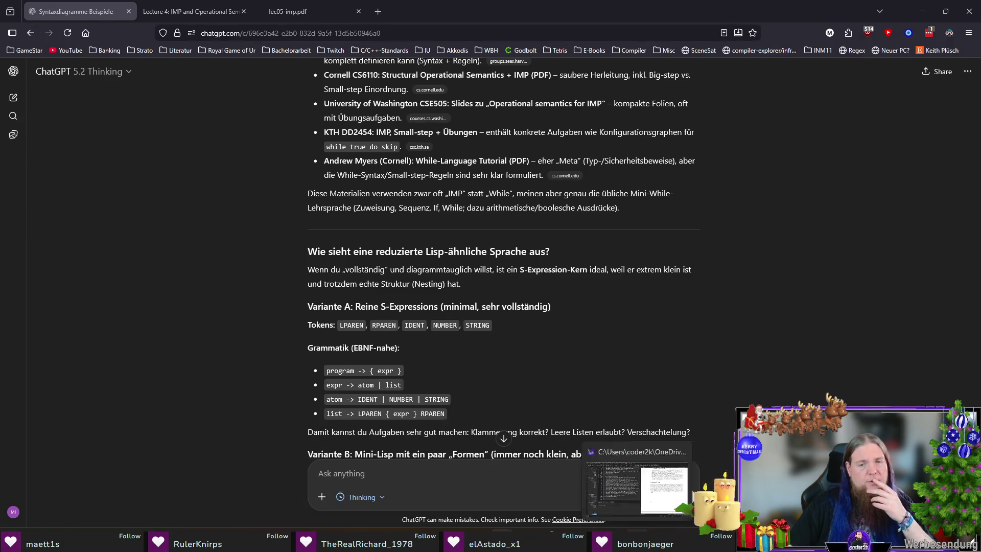
Switch from Firefox to the TeXstudio window holding kapitel06.tex.
{"action": "key", "text": "alt+Tab"}
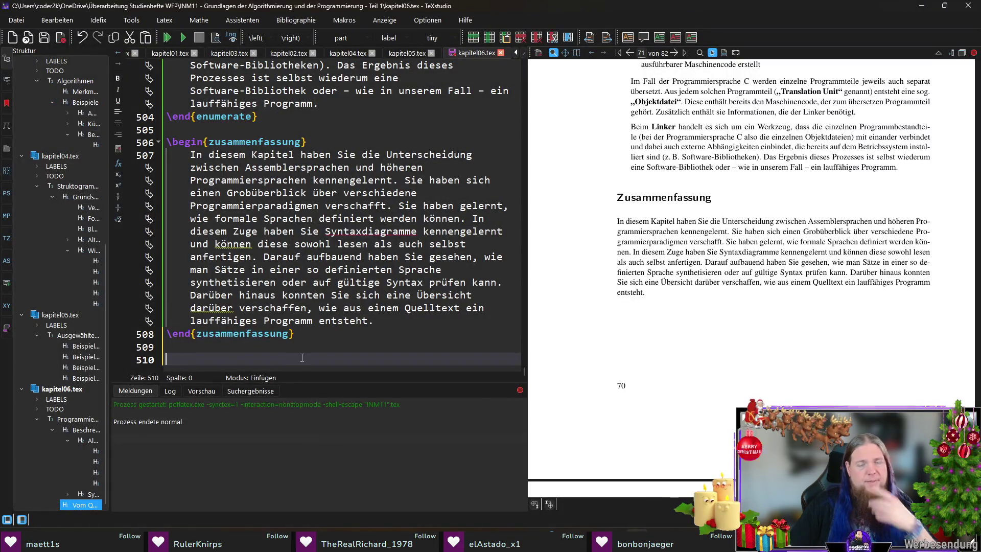
{"action": "type", "text": "\\begin{begin{"}
Replace the mistyped begin on line 510 with an \begin{aufgaben} environment containing \item.
{"action": "key", "text": "shift+Home"}
{"action": "key", "text": "BackSpace"}
{"action": "type", "text": "\be"}
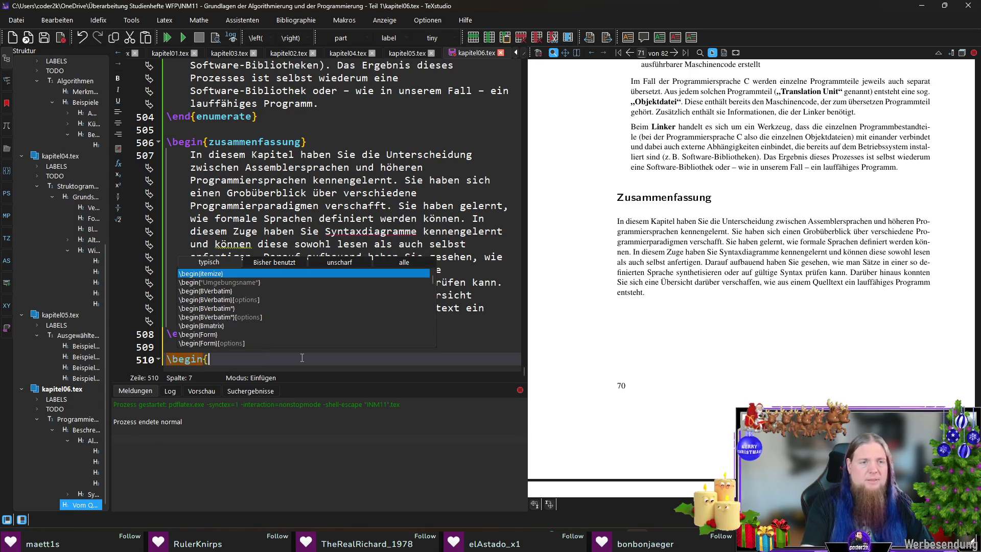
{"action": "type", "text": "auf"}
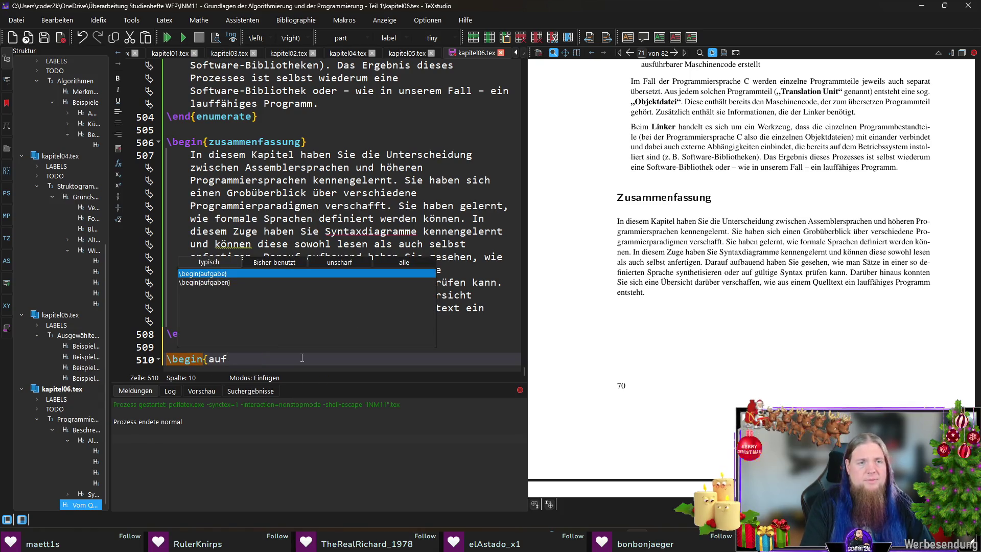
{"action": "key", "text": "Down"}
{"action": "key", "text": "Return"}
{"action": "type", "text": "\\item"}
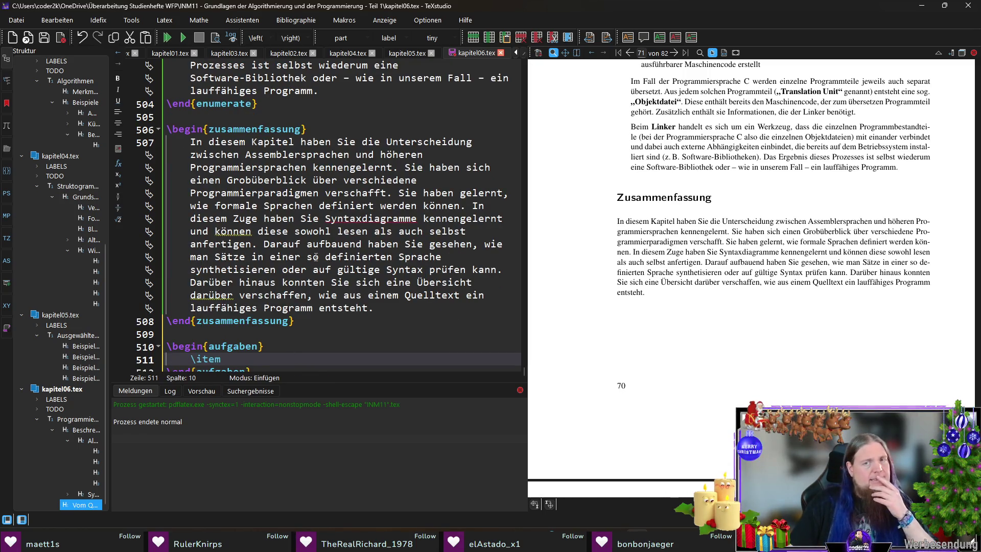
{"action": "scroll", "coordinate": [315, 257], "scroll_direction": "up", "scroll_amount": 1}
{"action": "scroll", "coordinate": [322, 252], "scroll_direction": "up", "scroll_amount": 7}
{"action": "scroll", "coordinate": [330, 246], "scroll_direction": "up", "scroll_amount": 1}
{"action": "key", "text": "ctrl+f"}
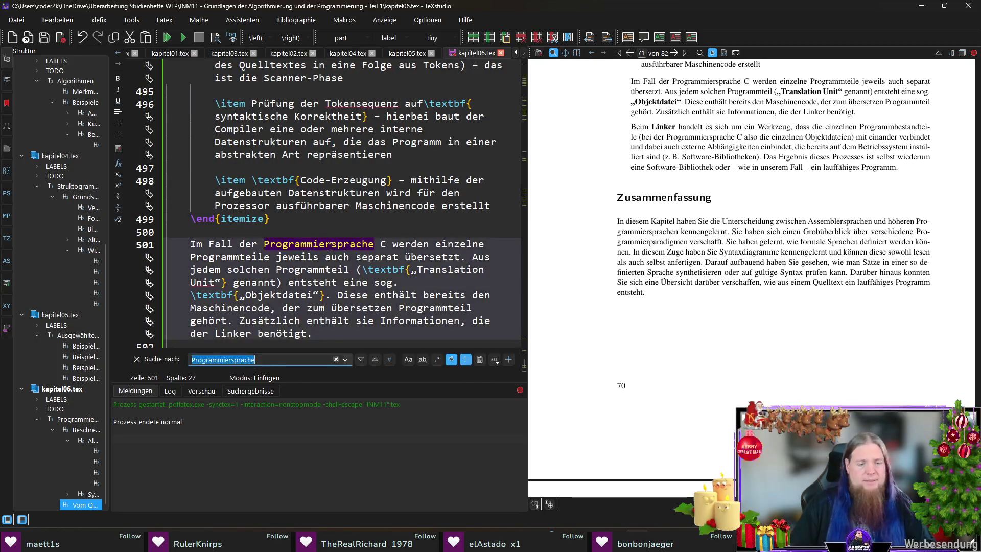
{"action": "type", "text": "rail"}
Locate the figure's rail block via search and paste a copy under the exercise \item.
{"action": "key", "text": "Return"}
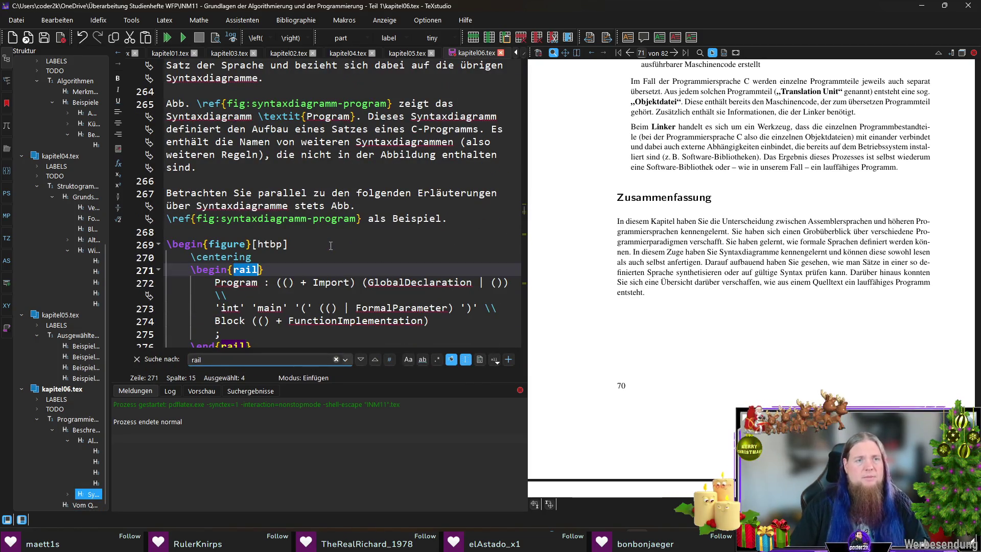
{"action": "key", "text": "Escape"}
{"action": "scroll", "coordinate": [267, 262], "scroll_direction": "down", "scroll_amount": 2}
{"action": "left_click", "coordinate": [259, 269]}
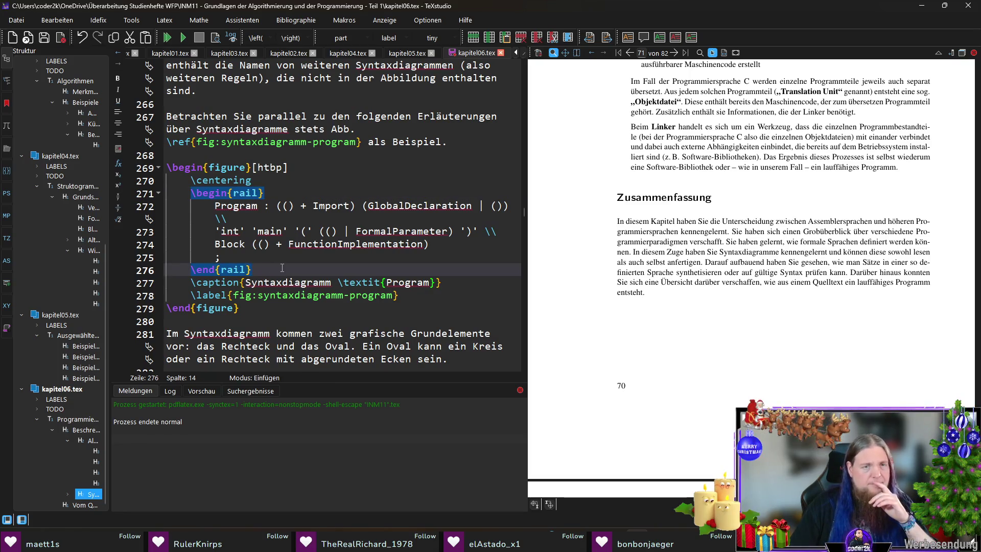
{"action": "left_click_drag", "start_coordinate": [282, 267], "coordinate": [186, 193]}
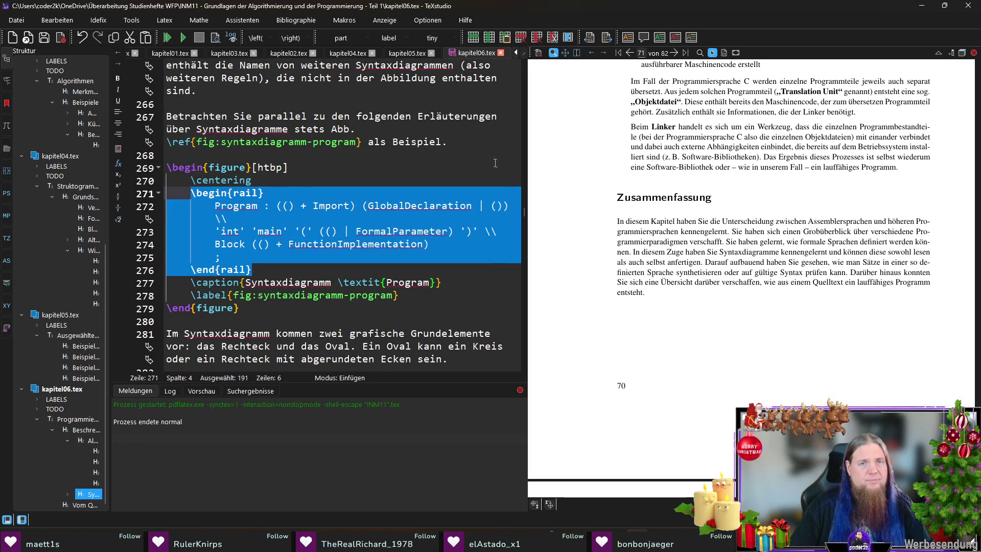
{"action": "left_click_drag", "start_coordinate": [524, 212], "coordinate": [529, 383]}
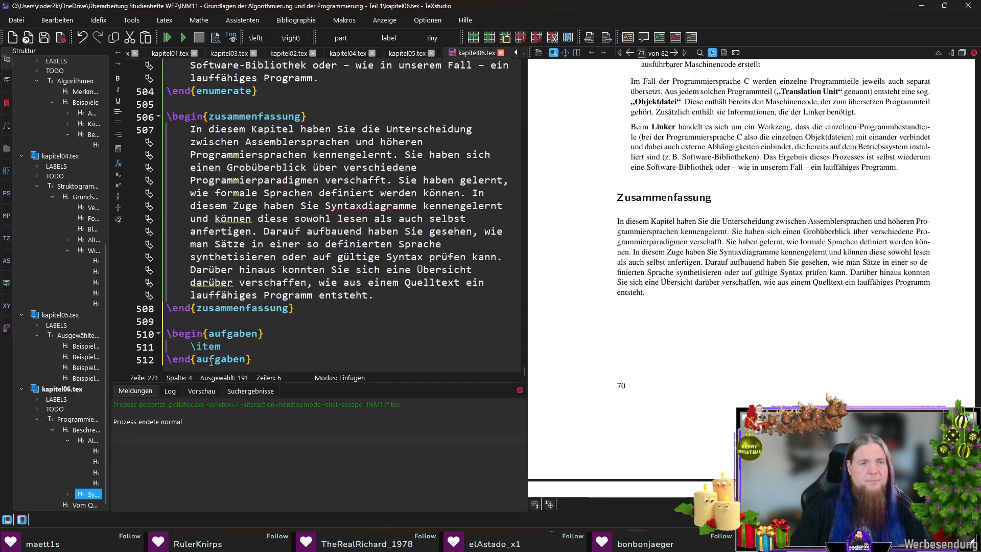
{"action": "left_click", "coordinate": [222, 346]}
{"action": "key", "text": "Return"}
{"action": "type", "text": "\\begin{rail}         Program : (() + Import) (GlobalDeclaration | ()) \\\\         'int' 'main' '(' (() | FormalParameter) ')' \\\\         Block (() + FunctionImplementation)         ;     \\end{rail}"}
Write 'Gegeben seien die folgenden Syntaxdiagramme:' after \item, add a blank line, and empty the Program rule body.
{"action": "key", "text": "Up"}
{"action": "key", "text": "Up"}
{"action": "key", "text": "Up"}
{"action": "key", "text": "Up"}
{"action": "key", "text": "Up"}
{"action": "key", "text": "End"}
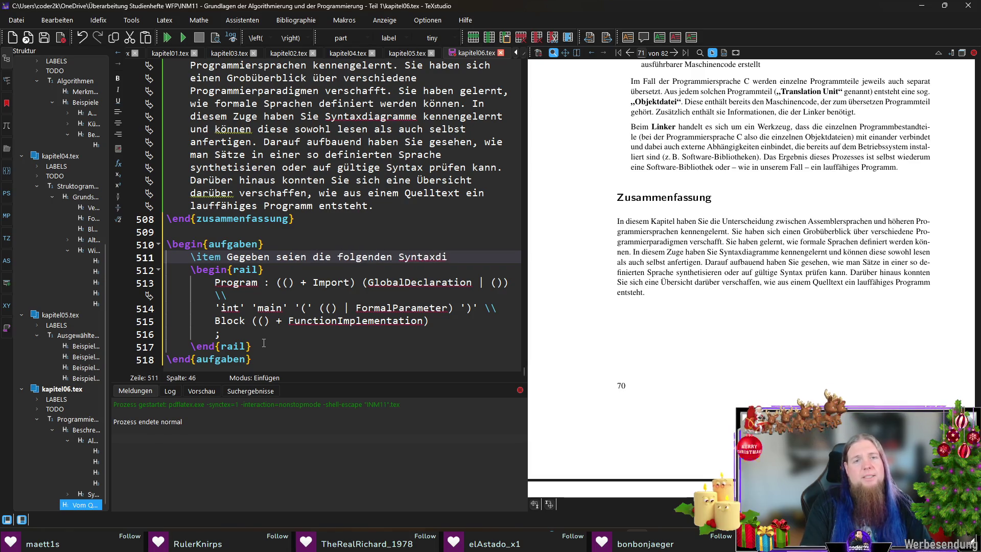
{"action": "key", "text": "Down"}
{"action": "key", "text": "Home"}
{"action": "key", "text": "Return"}
{"action": "scroll", "coordinate": [259, 347], "scroll_direction": "down", "scroll_amount": 1}
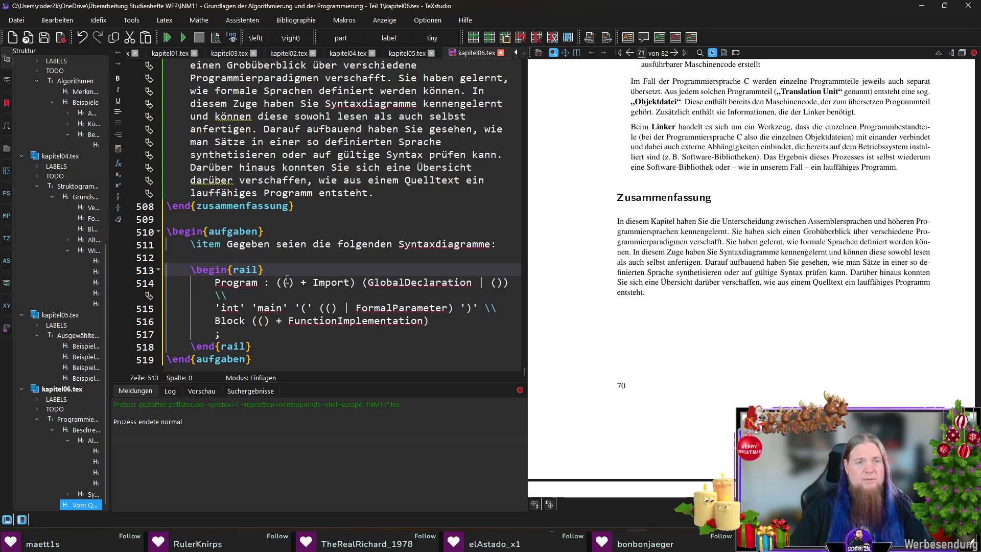
{"action": "left_click_drag", "start_coordinate": [278, 282], "coordinate": [299, 334]}
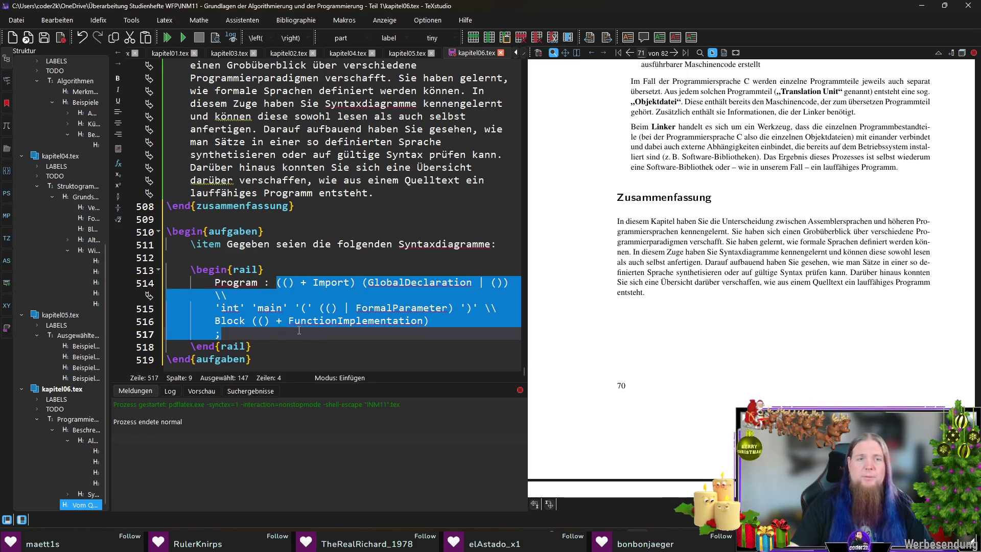
{"action": "key", "text": "Delete"}
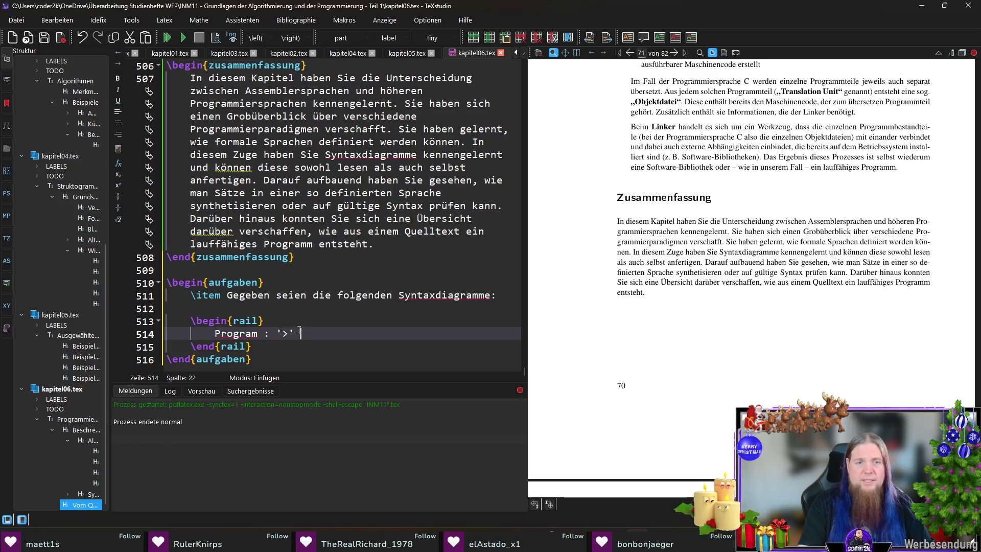
{"action": "type", "text": "| '<' | '+' |"}
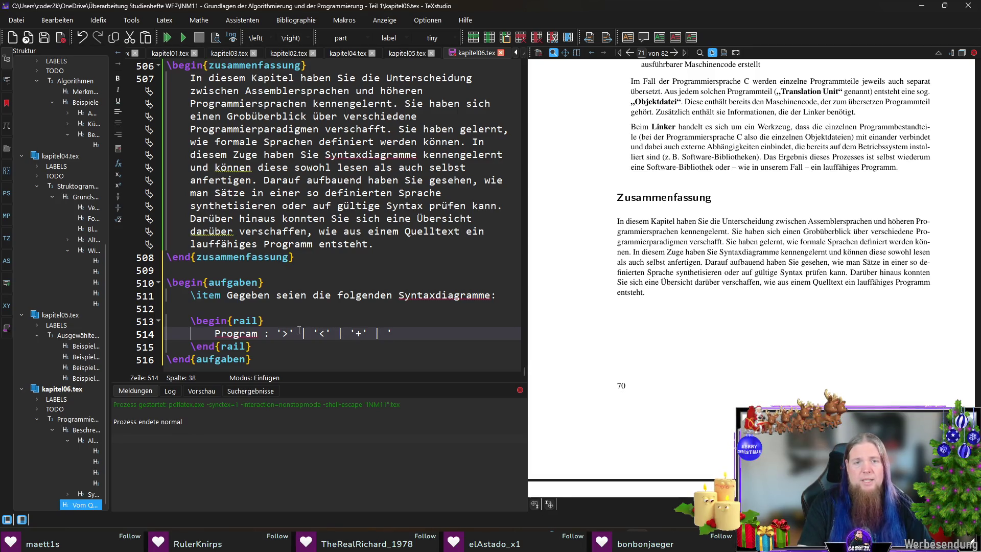
{"action": "type", "text": "'.' | ',"}
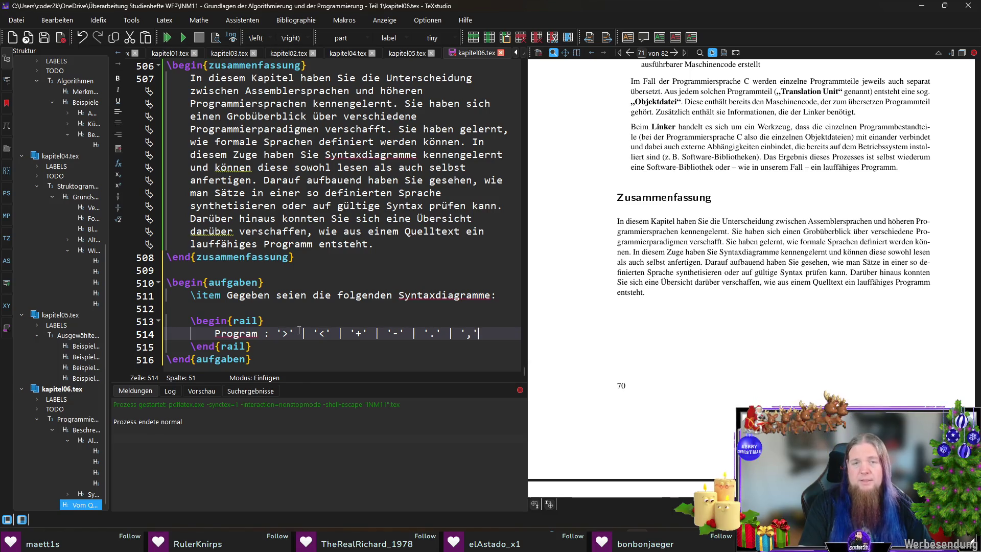
{"action": "type", "text": "|"}
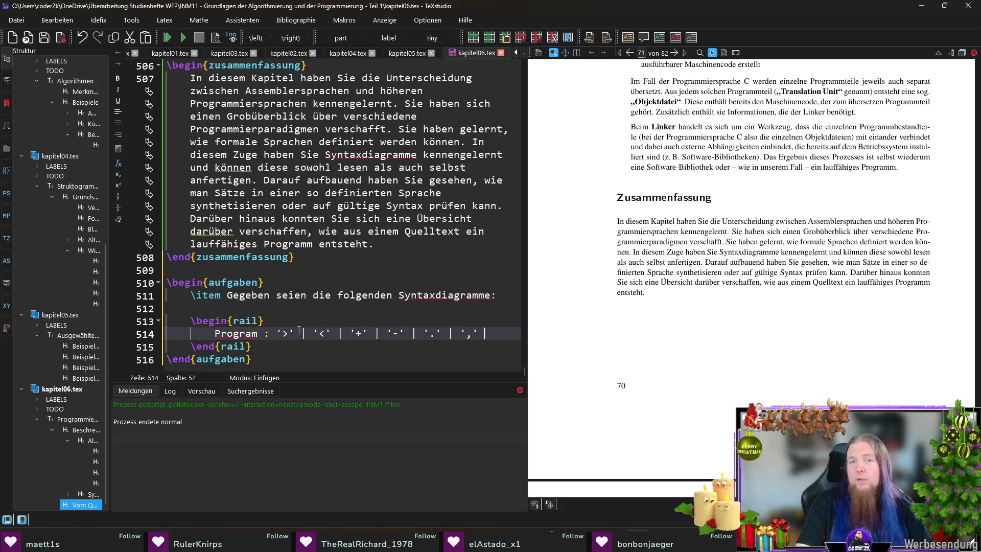
{"action": "type", "text": "oop;"}
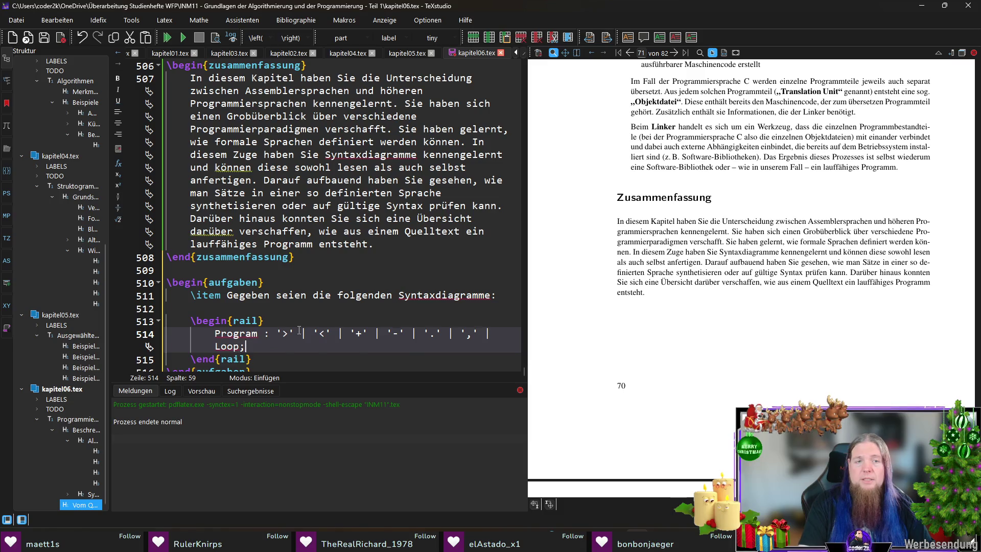
Enter Program : '>' | '<' | '+' | '-' | '.' | ',' | Loop; and Loop : '[' Program ']';.
{"action": "key", "text": "Return"}
{"action": "type", "text": "Loop : "}
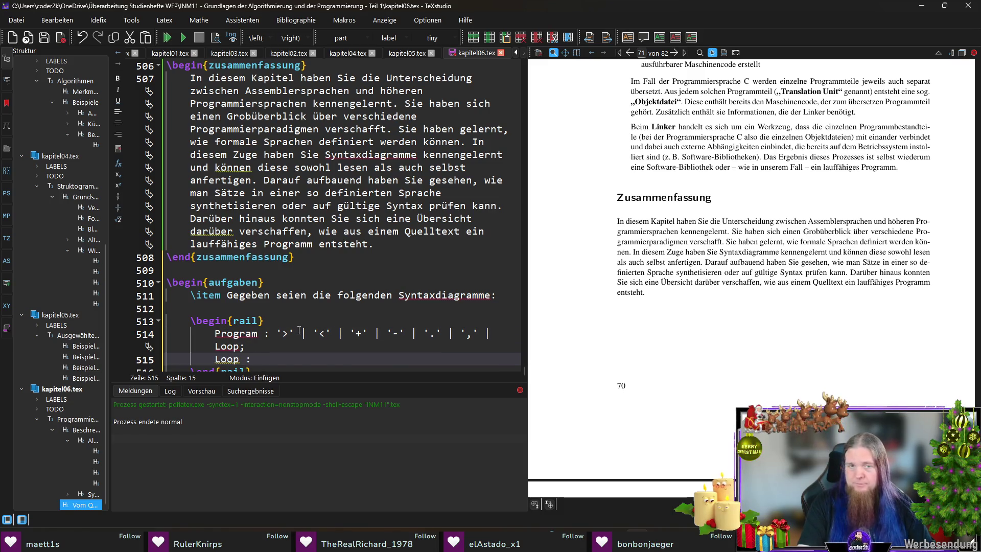
{"action": "type", "text": "'["}
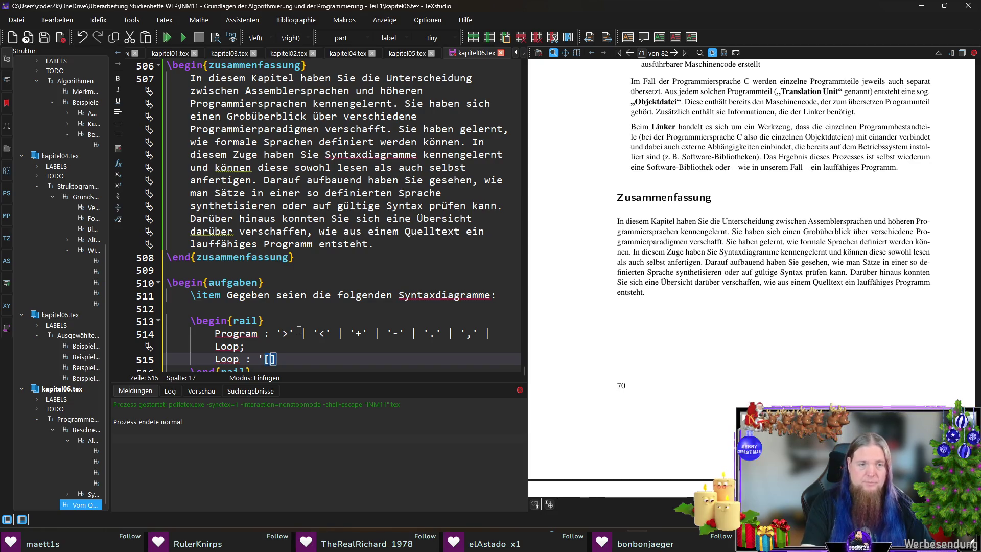
{"action": "key", "text": "Delete"}
{"action": "type", "text": "'"}
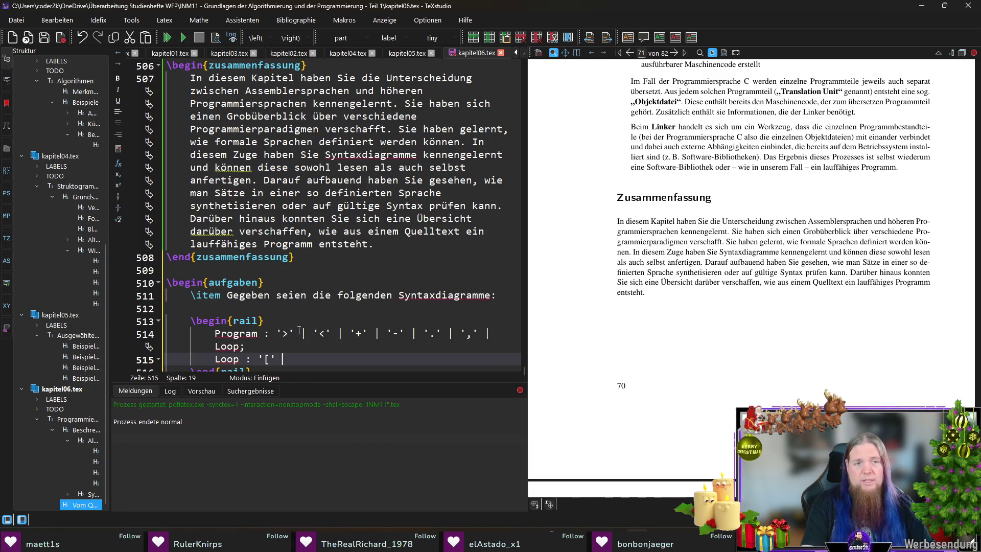
{"action": "type", "text": "Program "}
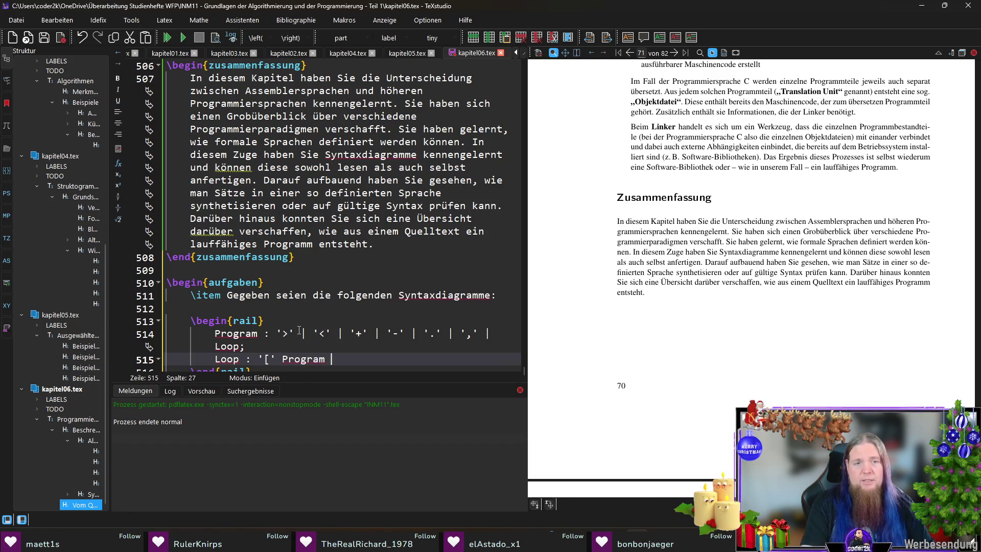
{"action": "type", "text": "']';"}
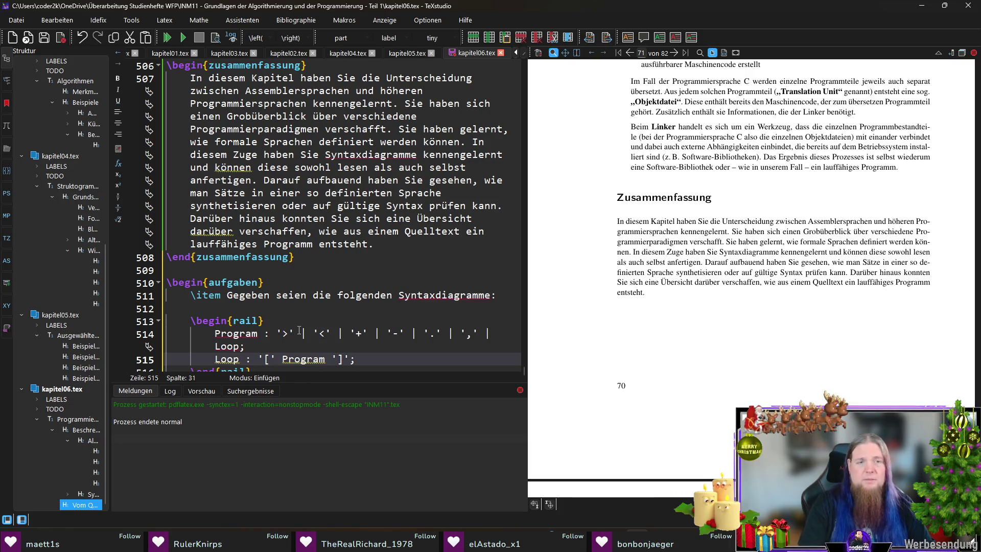
{"action": "scroll", "coordinate": [337, 352], "scroll_direction": "down", "scroll_amount": 1}
{"action": "left_click", "coordinate": [286, 347]}
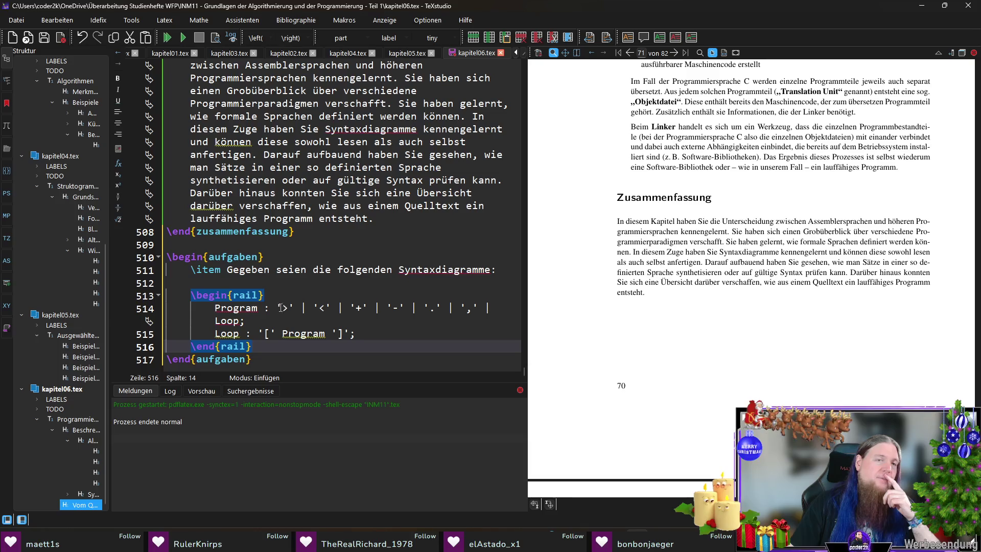
Wrap Program's seven alternatives in parentheses with a trailing + and compile with F5.
{"action": "left_click_drag", "start_coordinate": [281, 307], "coordinate": [238, 322]}
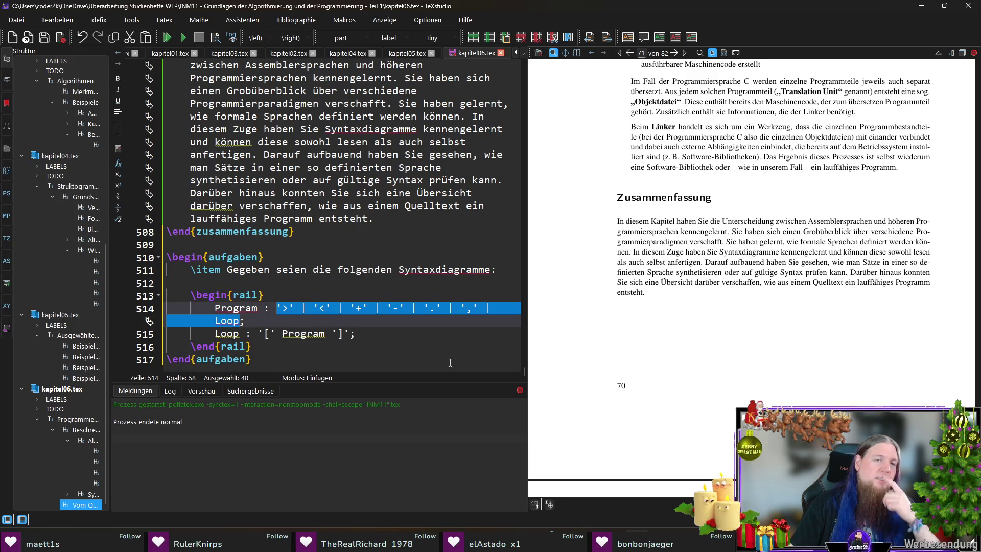
{"action": "type", "text": "("}
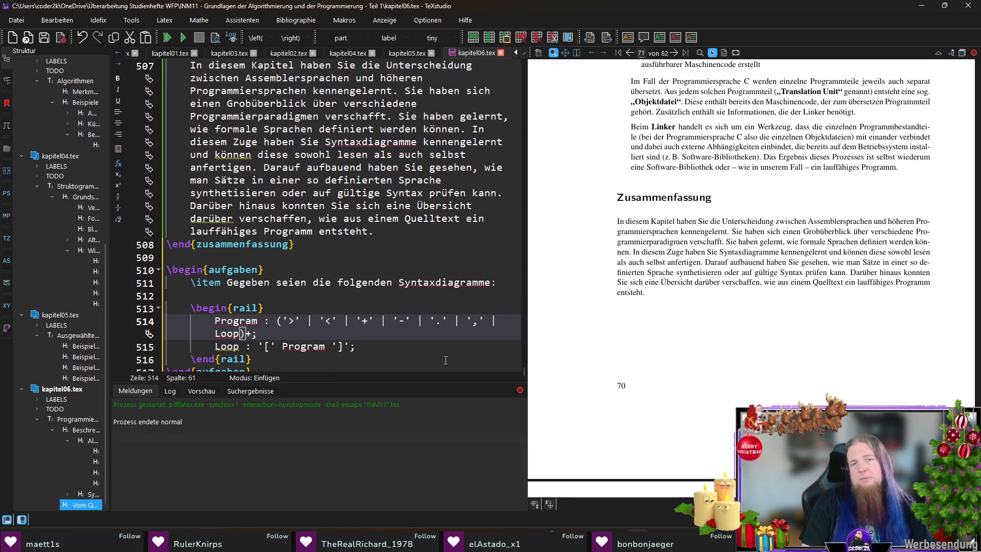
{"action": "key", "text": "Down"}
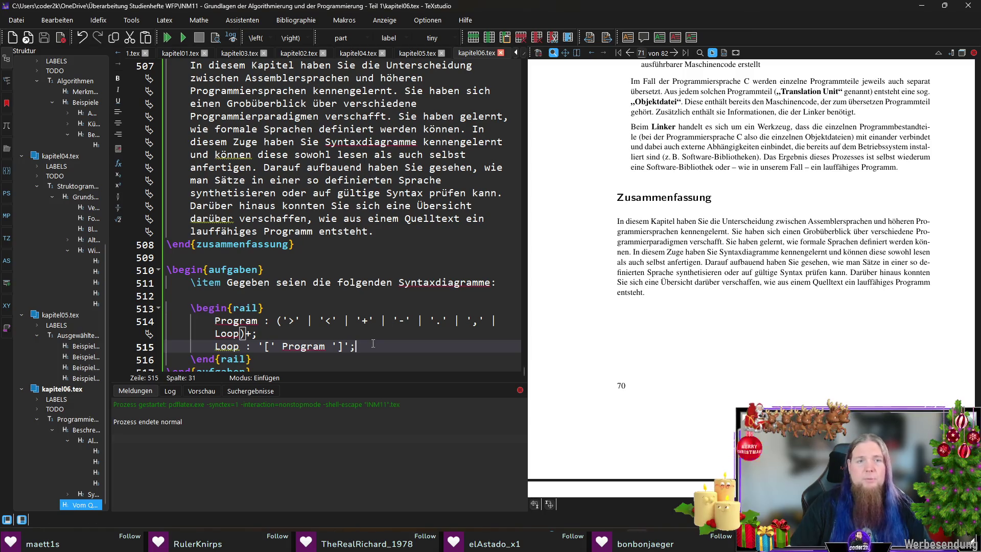
{"action": "key", "text": "Down"}
{"action": "key", "text": "F5"}
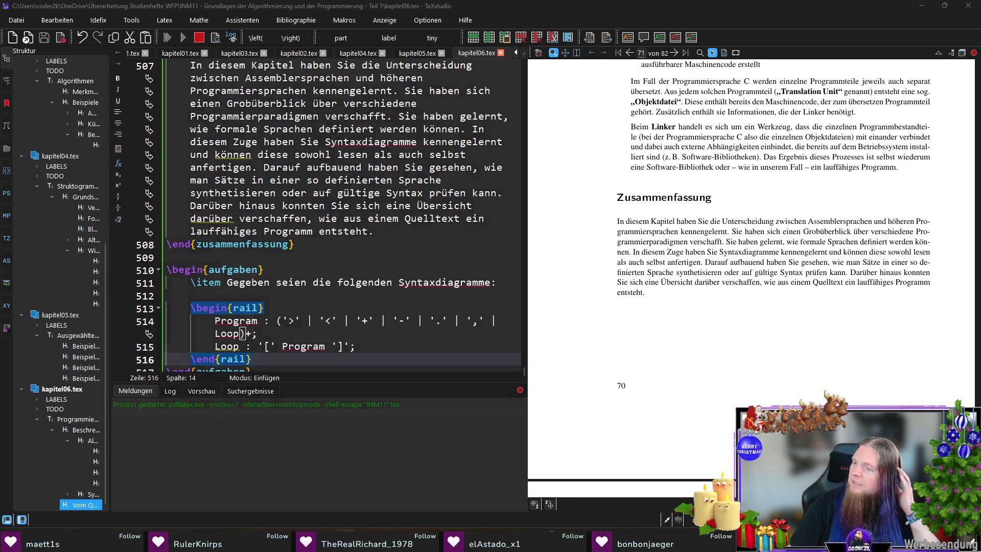
{"action": "type", "text": "rail INM11"}
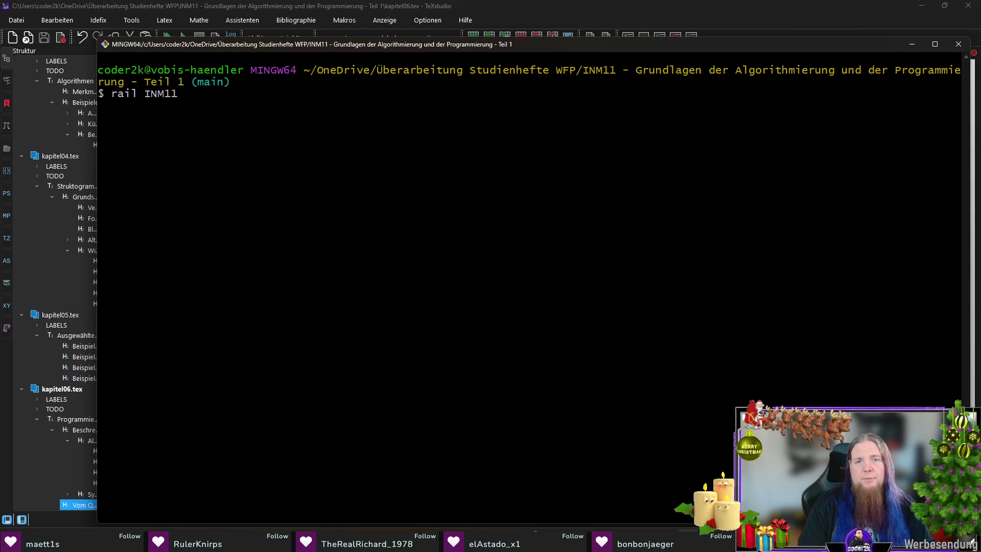
Run rail INM11 in Git Bash and return to TeXstudio to recompile the diagrams.
{"action": "key", "text": "Return"}
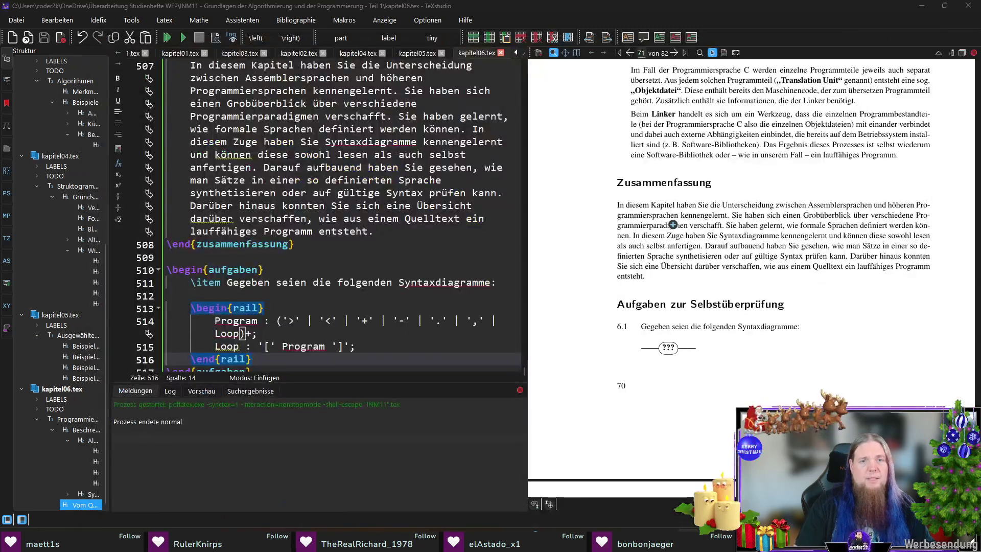
{"action": "left_click", "coordinate": [334, 364]}
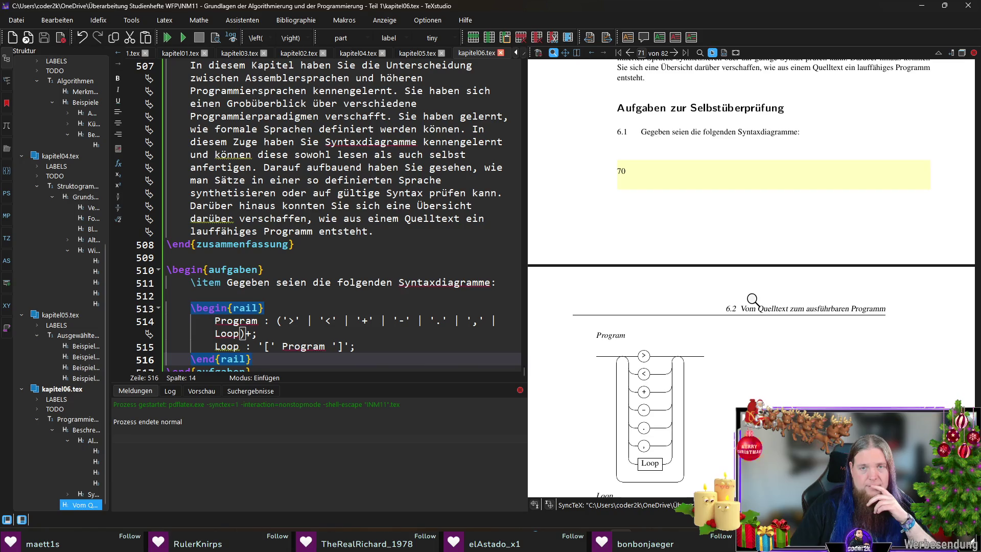
{"action": "scroll", "coordinate": [752, 299], "scroll_direction": "down", "scroll_amount": 2}
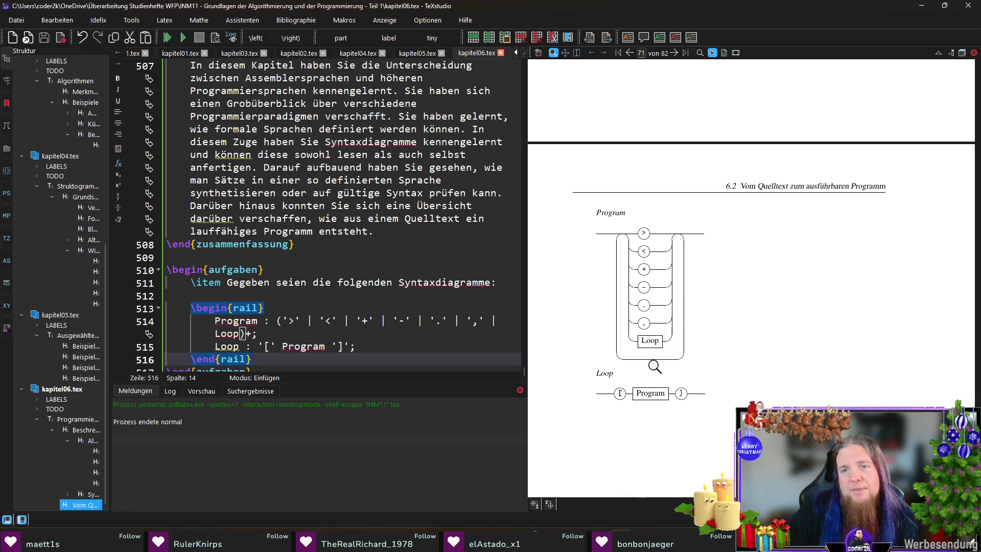
{"action": "left_click", "coordinate": [624, 362]}
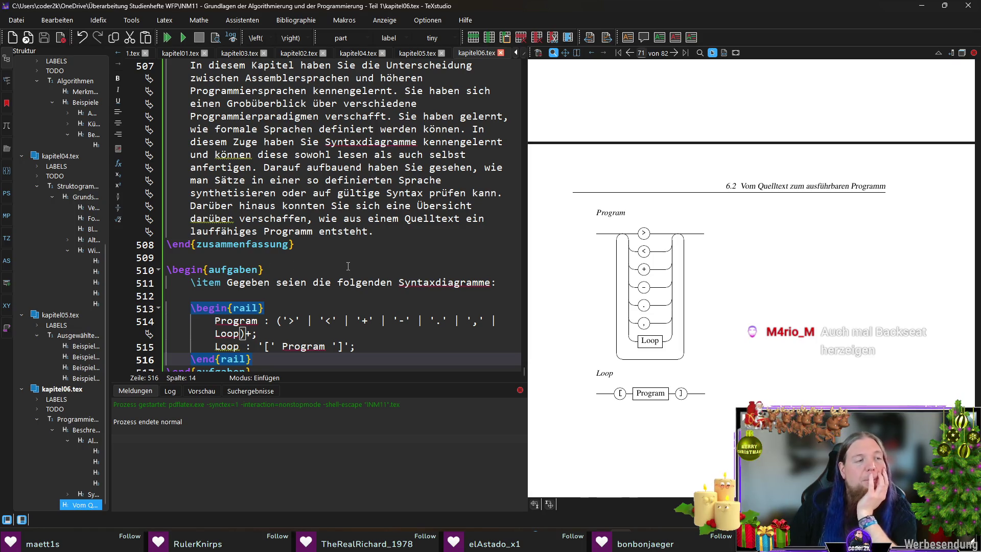
{"action": "scroll", "coordinate": [349, 266], "scroll_direction": "down", "scroll_amount": 1}
Move the six-symbol-or-Loop alternatives out of Program into a new Instruction rule line.
{"action": "left_click", "coordinate": [354, 320]}
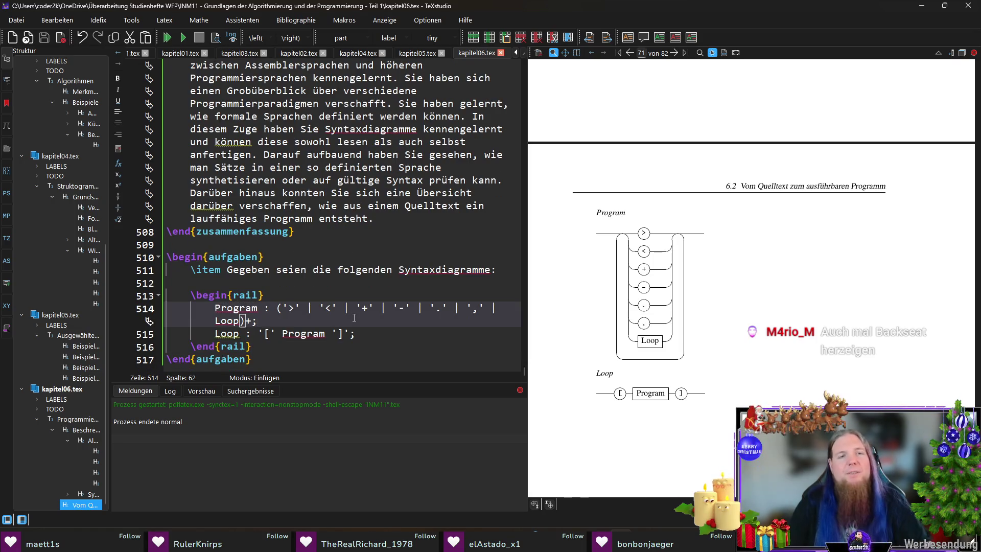
{"action": "key", "text": "Return"}
{"action": "type", "text": "Instruc"}
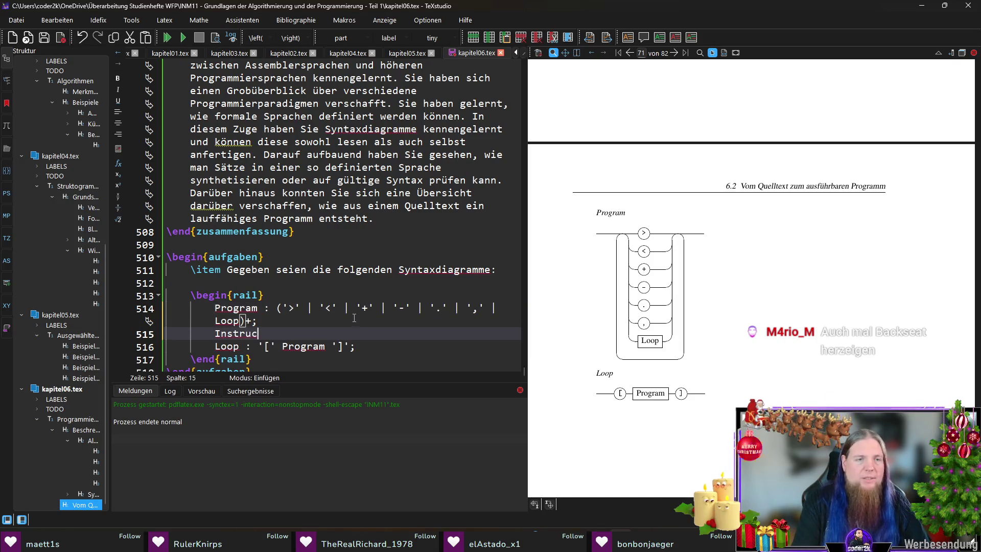
{"action": "type", "text": "tion :"}
{"action": "key", "text": "Up"}
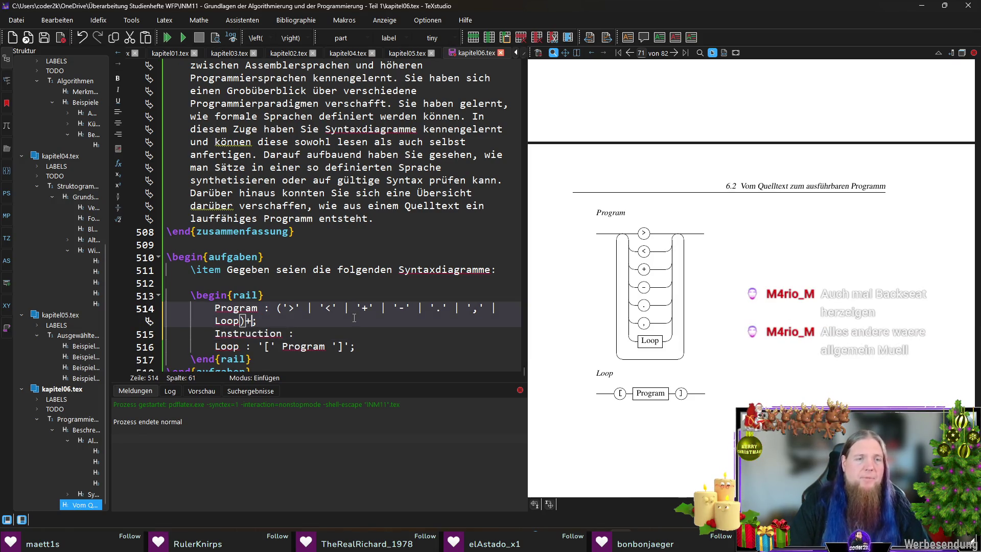
{"action": "key", "text": "ctrl+shift+Left"}
{"action": "key", "text": "ctrl+shift+Left"}
{"action": "key", "text": "ctrl+shift+Left"}
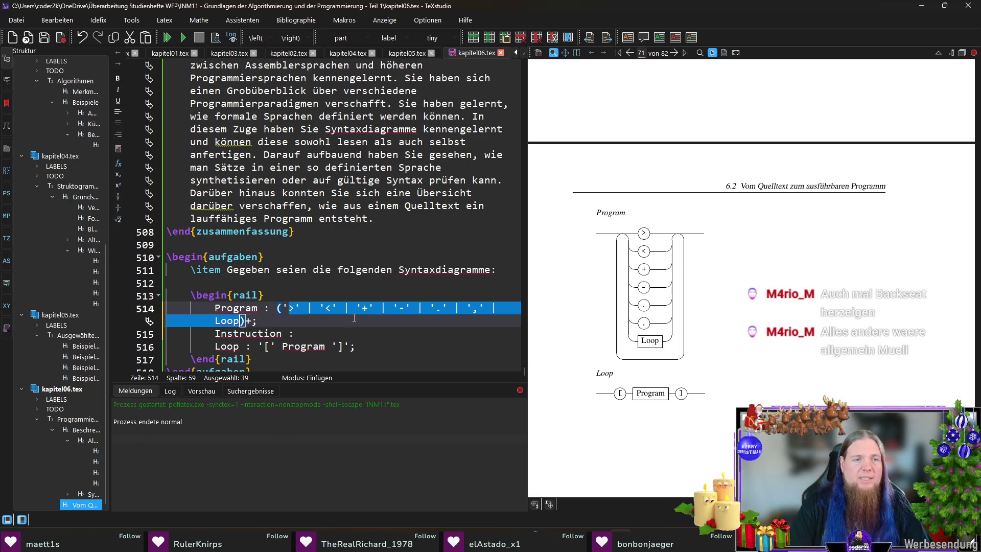
{"action": "key", "text": "BackSpace"}
{"action": "key", "text": "ctrl+z"}
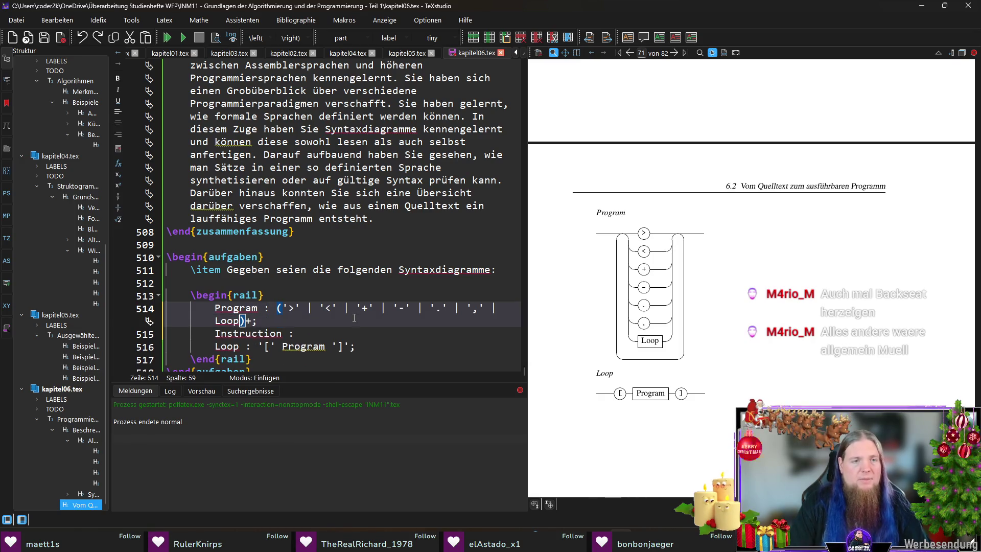
{"action": "key", "text": "shift+Down"}
{"action": "key", "text": "shift+Left"}
{"action": "key", "text": "shift+Left"}
{"action": "key", "text": "ctrl+c"}
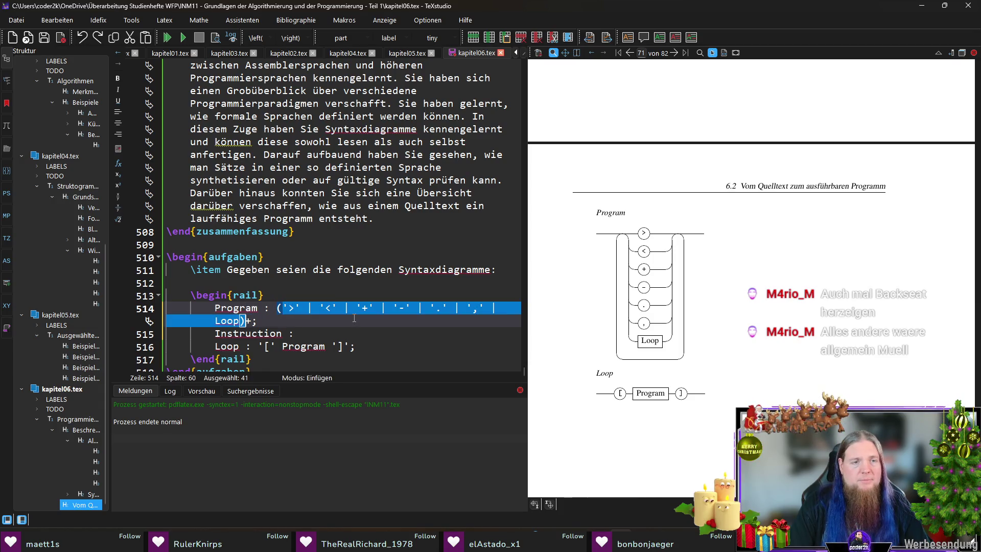
{"action": "key", "text": "BackSpace"}
{"action": "key", "text": "Down"}
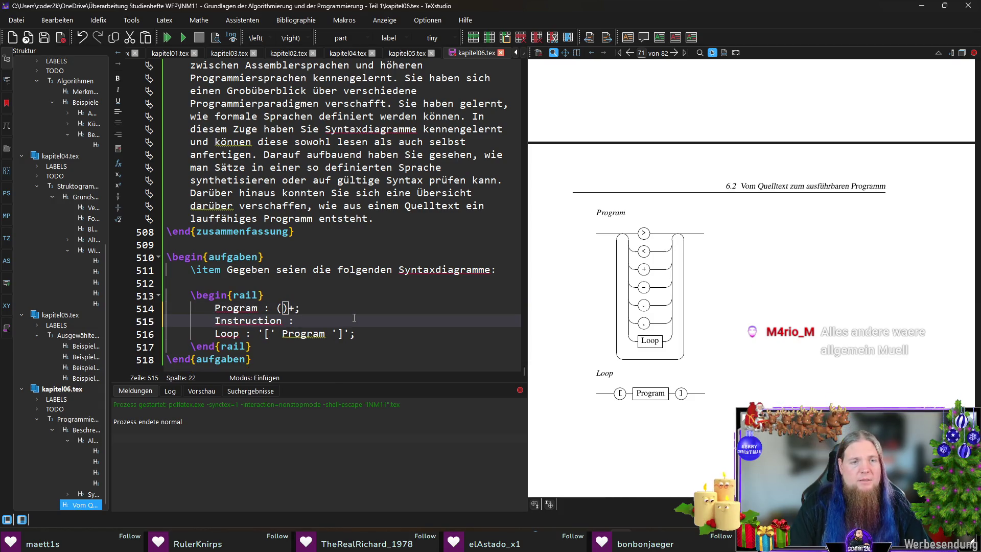
{"action": "key", "text": "ctrl+v"}
Reduce Program to Instruction+ by removing its empty parentheses, then recompile with F5.
{"action": "key", "text": "Up"}
{"action": "key", "text": "Up"}
{"action": "key", "text": "Left"}
{"action": "key", "text": "Left"}
{"action": "key", "text": "Left"}
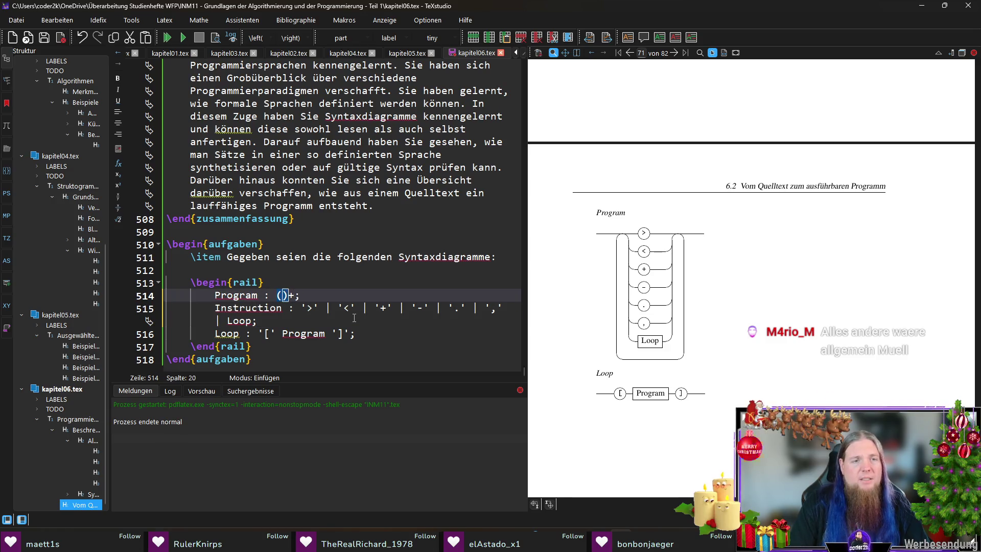
{"action": "key", "text": "BackSpace"}
{"action": "key", "text": "Delete"}
{"action": "type", "text": "struction"}
{"action": "key", "text": "Down"}
{"action": "key", "text": "End"}
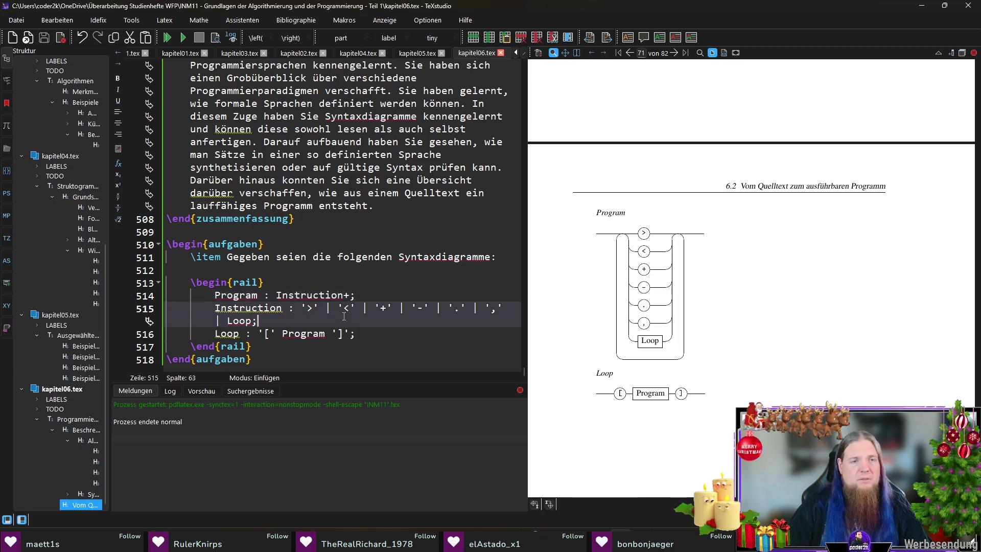
{"action": "key", "text": "F5"}
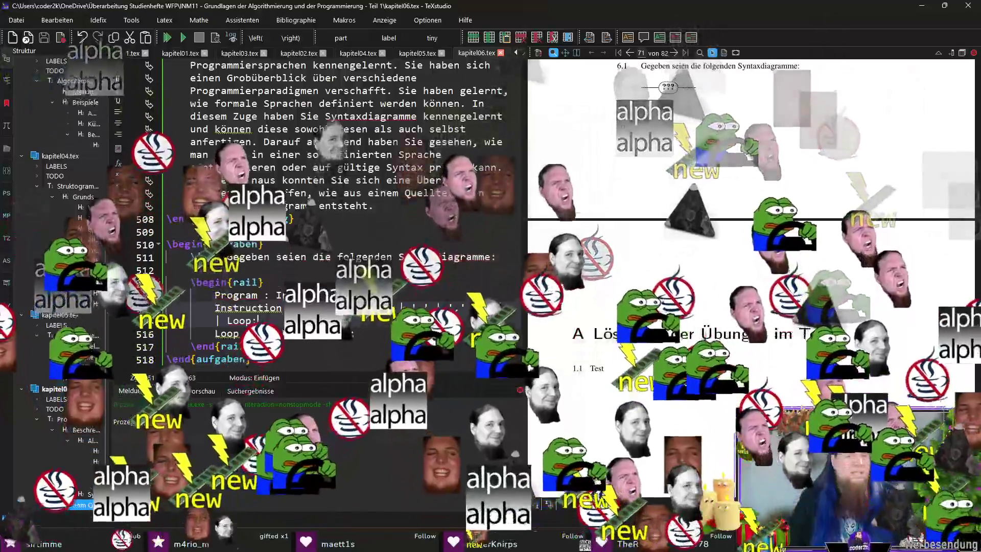
Recompile with F5 to render the Program, Instruction and Loop diagrams, then return to the intro sentence.
{"action": "key", "text": "F5"}
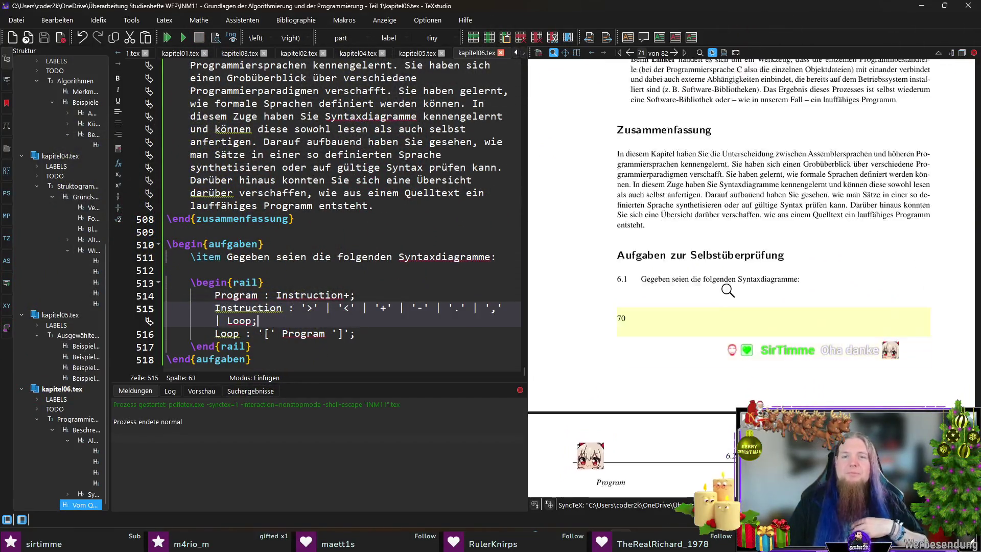
{"action": "scroll", "coordinate": [837, 308], "scroll_direction": "down", "scroll_amount": 1}
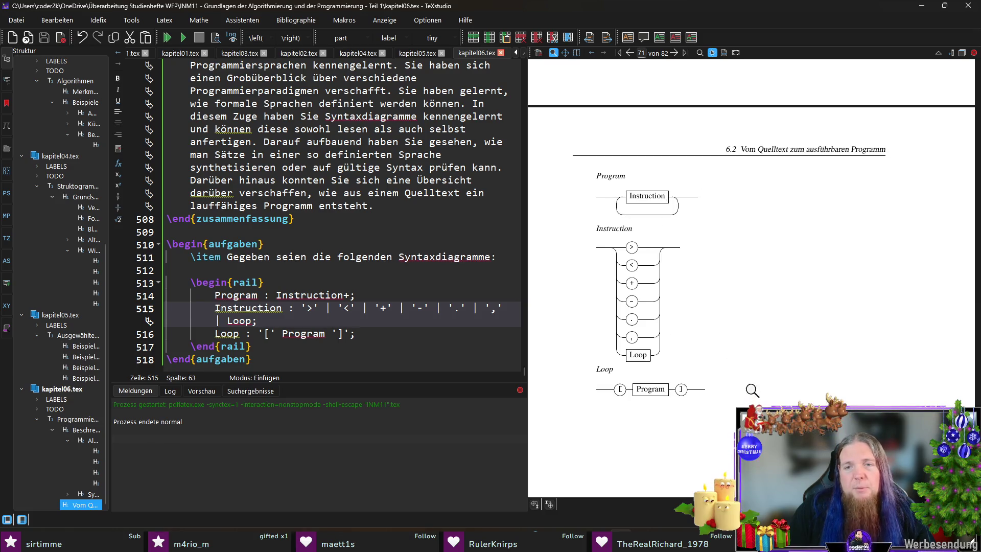
{"action": "scroll", "coordinate": [809, 329], "scroll_direction": "down", "scroll_amount": 1}
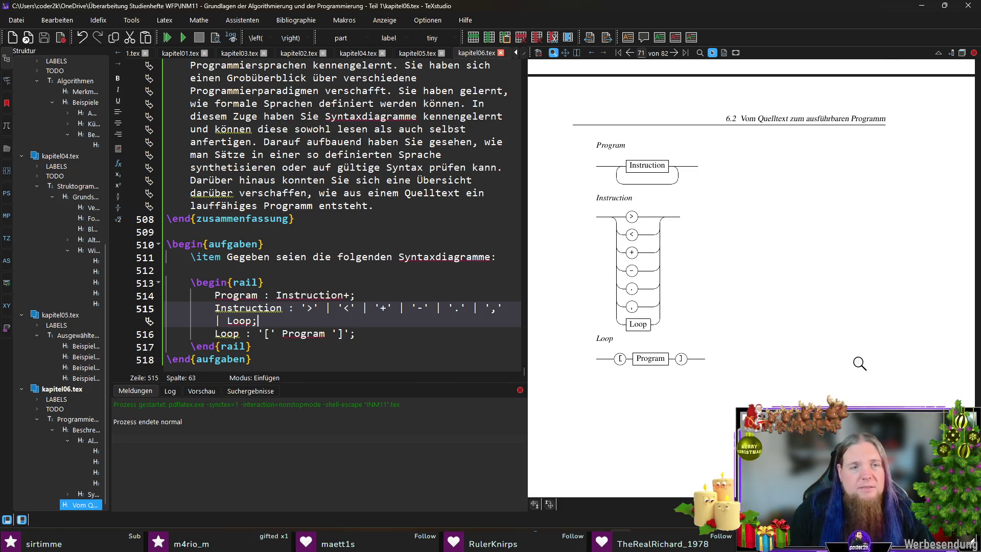
{"action": "scroll", "coordinate": [859, 363], "scroll_direction": "up", "scroll_amount": 4}
{"action": "scroll", "coordinate": [859, 364], "scroll_direction": "up", "scroll_amount": 1}
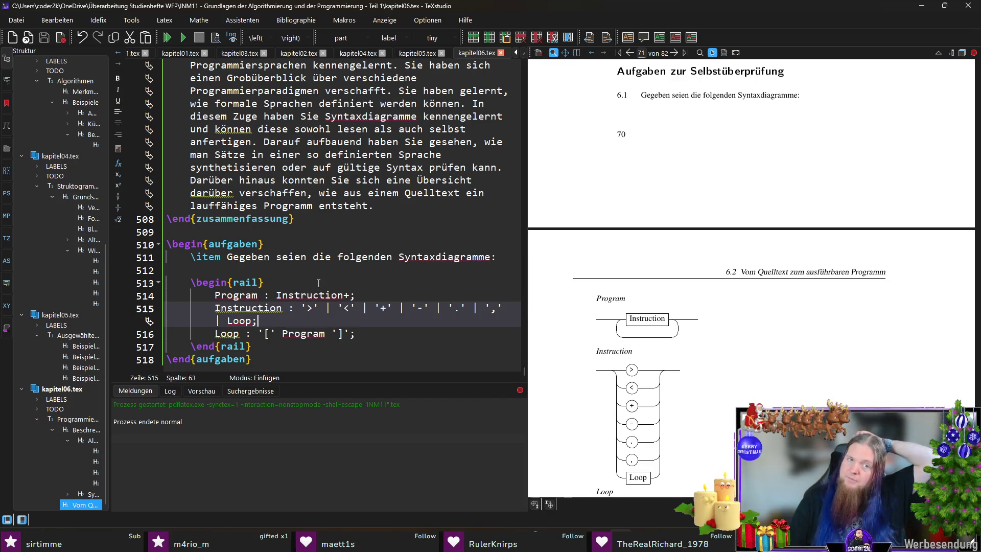
{"action": "left_click", "coordinate": [286, 256]}
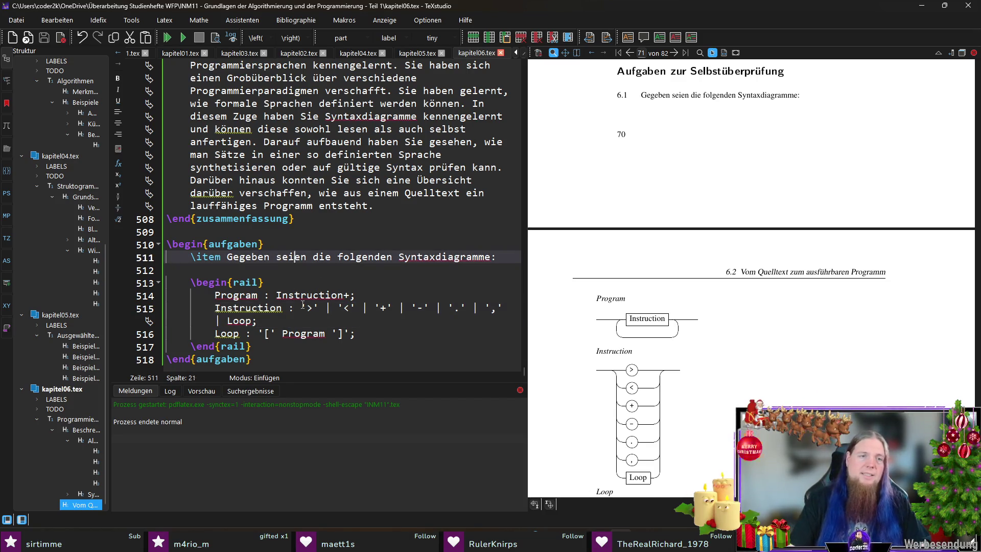
Write 'das Zeichenalphabet $A = \left\{\texttt{>}, …, \texttt{]}\right\}$' by copy-pasting the \texttt entries for all eight characters.
{"action": "key", "text": "Right"}
{"action": "key", "text": "Right"}
{"action": "type", "text": "das Zeichenalphabet $A"}
{"action": "type", "text": "= "}
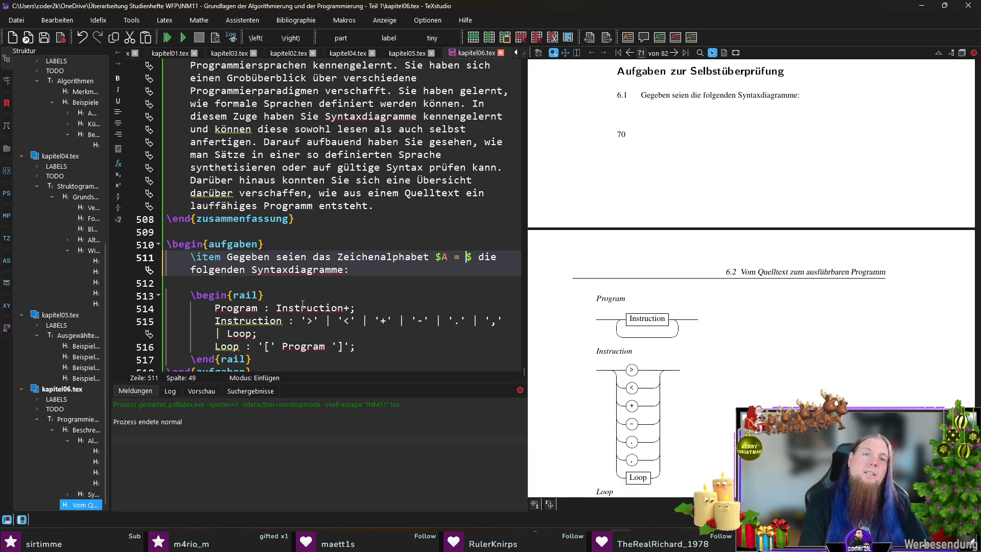
{"action": "type", "text": "\\left\\{\\right\\"}
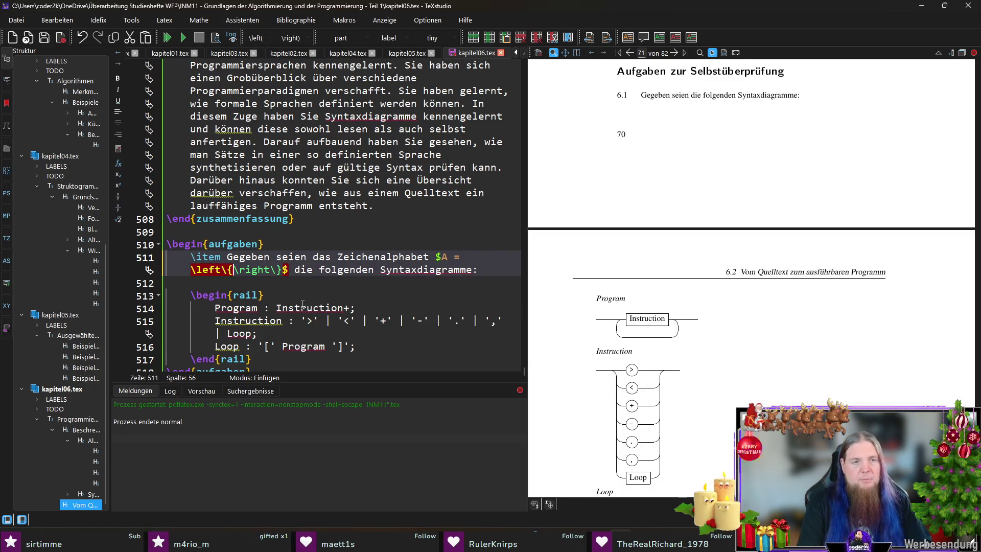
{"action": "type", "text": "\textt{"}
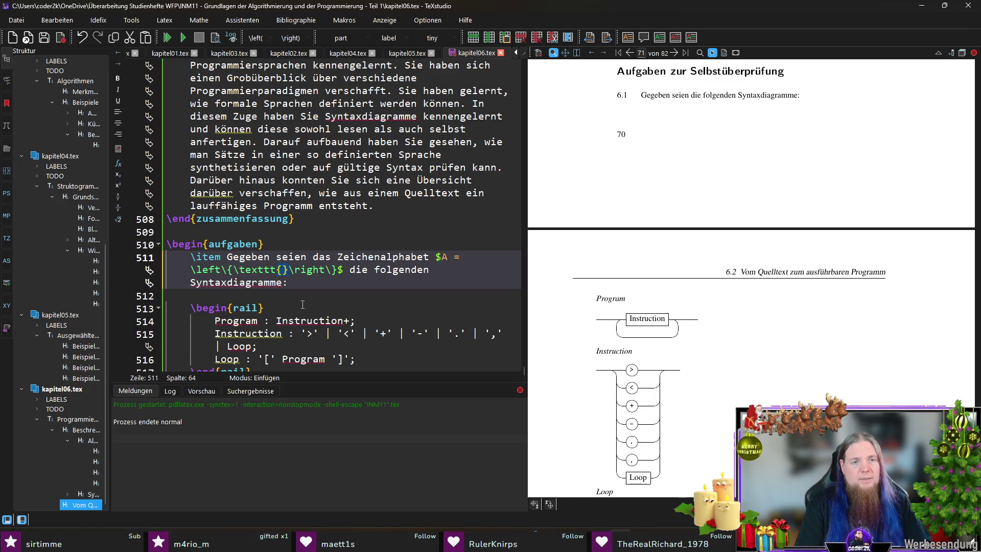
{"action": "type", "text": ">"}
{"action": "key", "text": "Right"}
{"action": "key", "text": "shift+Left"}
{"action": "key", "text": "shift+Left"}
{"action": "key", "text": "shift+Left"}
{"action": "key", "text": "shift+Left"}
{"action": "key", "text": "shift+Left"}
{"action": "key", "text": "shift+Left"}
{"action": "key", "text": "ctrl+c"}
{"action": "key", "text": "Right"}
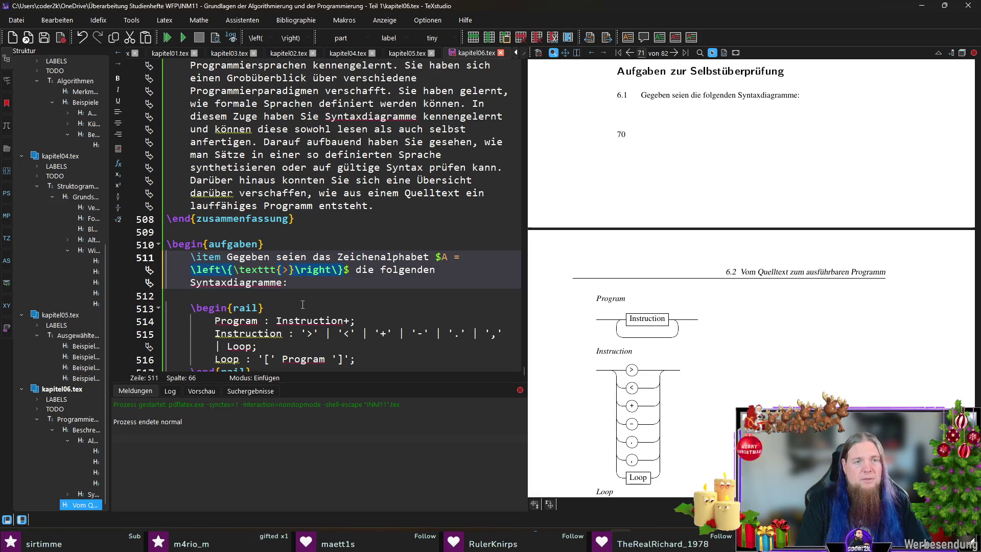
{"action": "type", "text": ","}
{"action": "key", "text": "ctrl+v"}
{"action": "key", "text": "Left"}
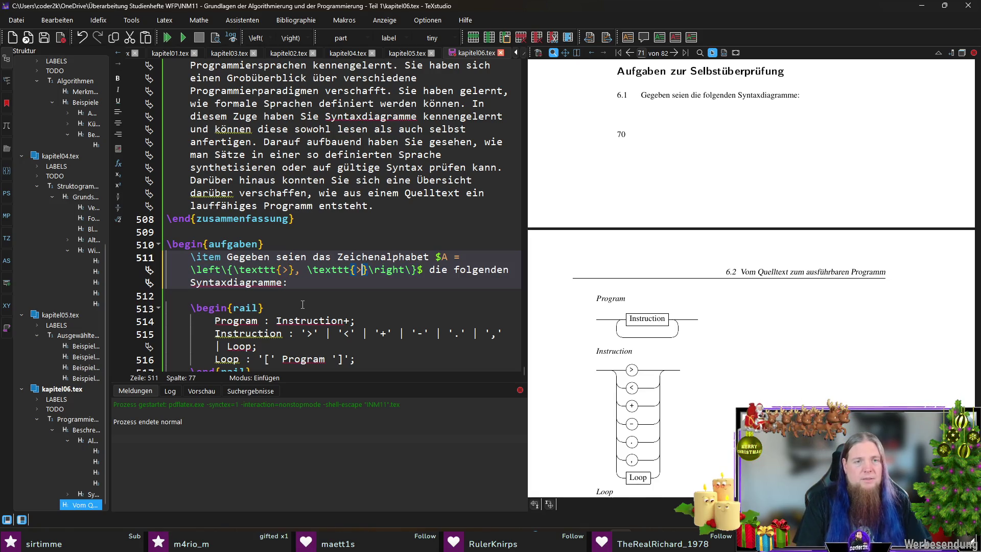
{"action": "key", "text": "BackSpace"}
{"action": "type", "text": "<"}
{"action": "key", "text": "Right"}
{"action": "key", "text": "ctrl+v"}
{"action": "type", "text": ", \texttt{+}, \texttt{-}, \texttt{.}, \texttt{,}, \texttt{[}, \texttt{>"}
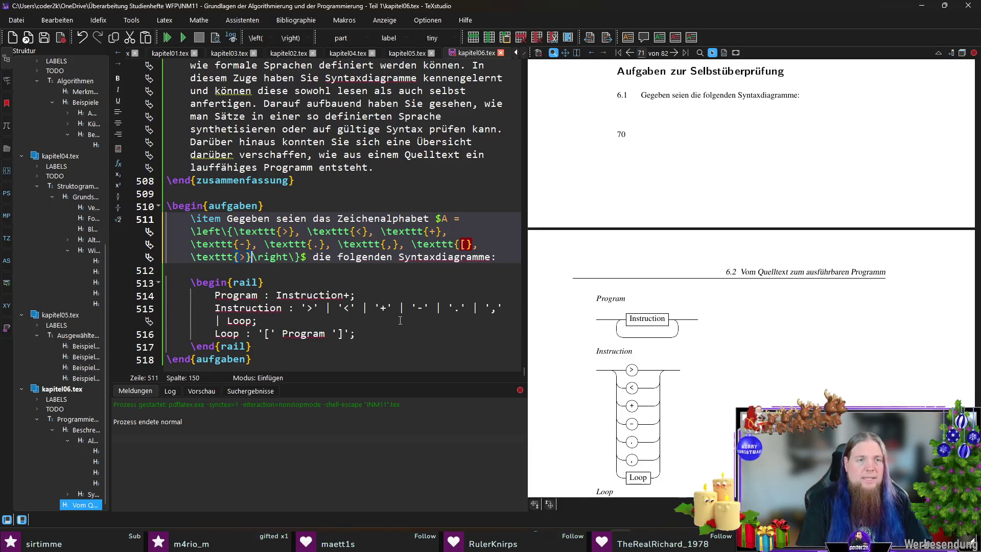
{"action": "key", "text": "BackSpace"}
{"action": "type", "text": "]"}
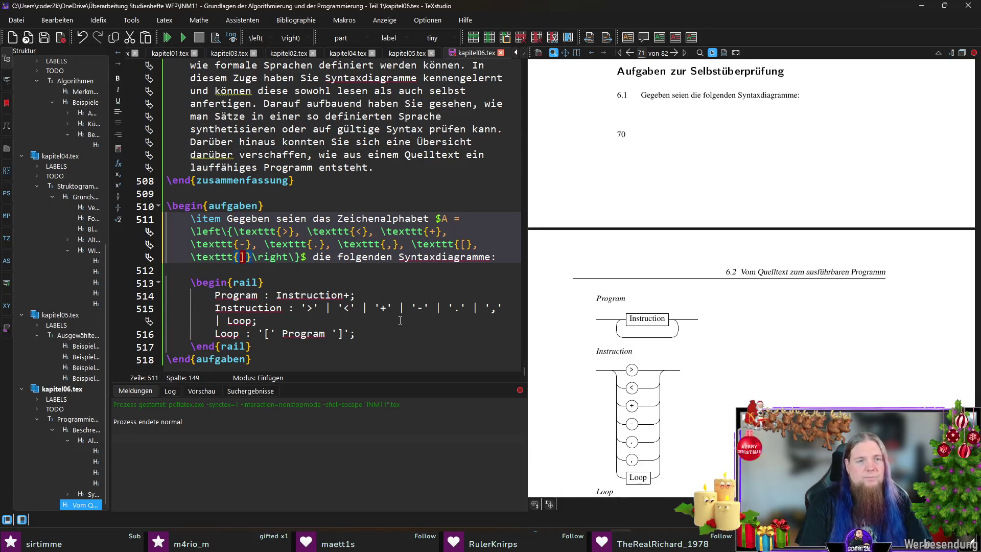
{"action": "key", "text": "Right"}
{"action": "key", "text": "Right"}
{"action": "key", "text": "Right"}
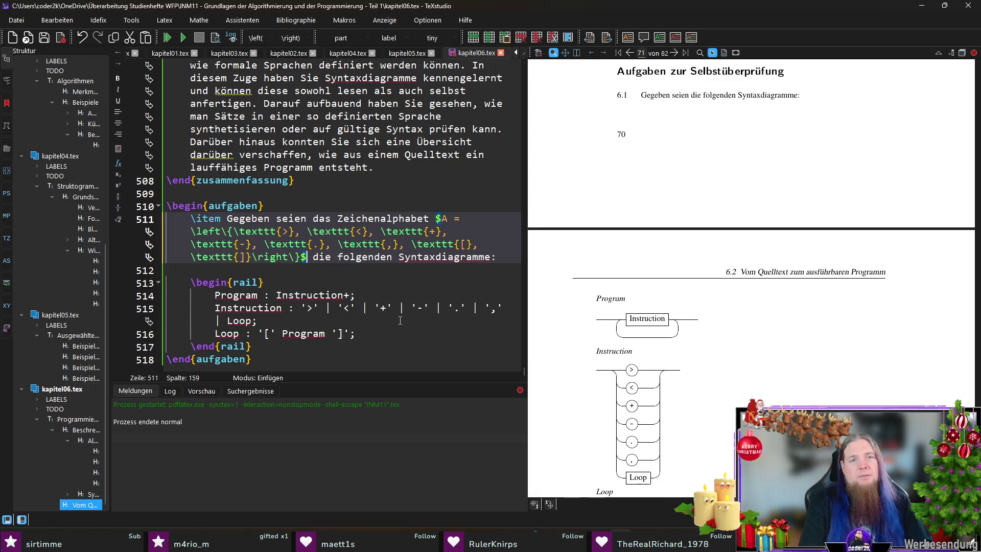
Shorten 'seien' to 'sei' and end the sentence right after the alphabet set.
{"action": "key", "text": "Up"}
{"action": "key", "text": "Up"}
{"action": "key", "text": "Up"}
{"action": "key", "text": "BackSpace"}
{"action": "key", "text": "BackSpace"}
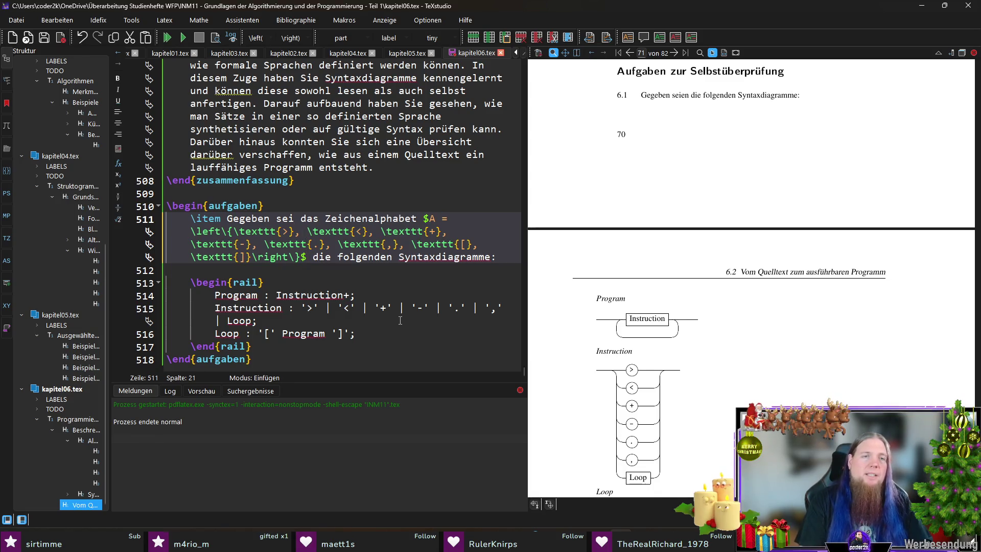
{"action": "key", "text": "Down"}
{"action": "key", "text": "Down"}
{"action": "key", "text": "Down"}
{"action": "key", "text": "Right"}
{"action": "key", "text": "Right"}
{"action": "type", "text": ". "}
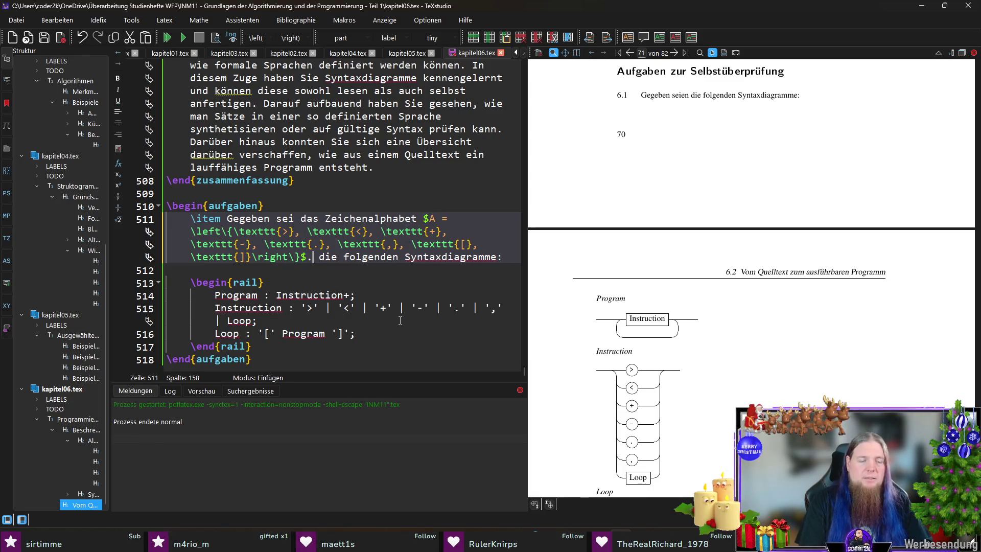
{"action": "type", "text": "Zu jedem Zeichen aus dem Zeichenalphabet gibt es "}
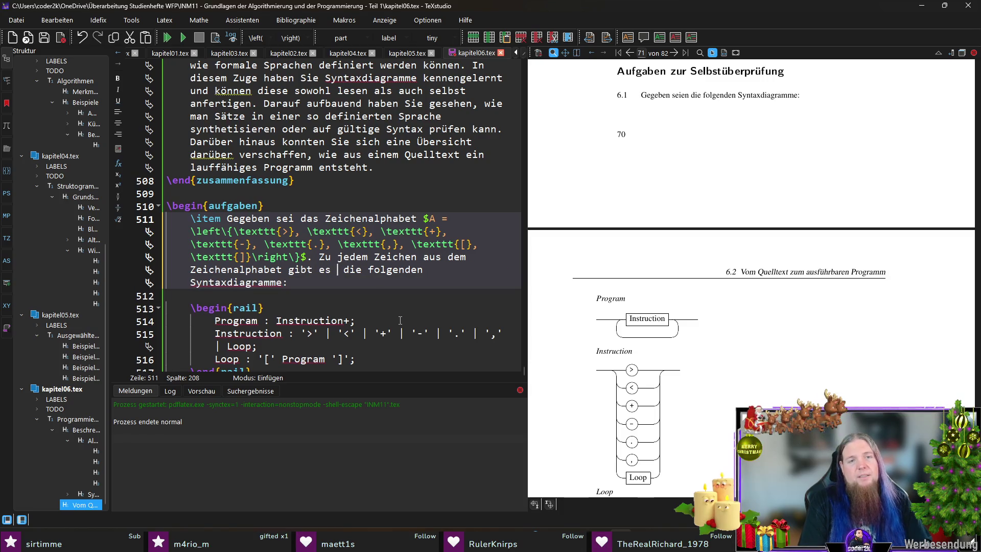
{"action": "type", "text": "jeweils eine Token-Klasse, die denselben Namen wie das Zeichen trägt."}
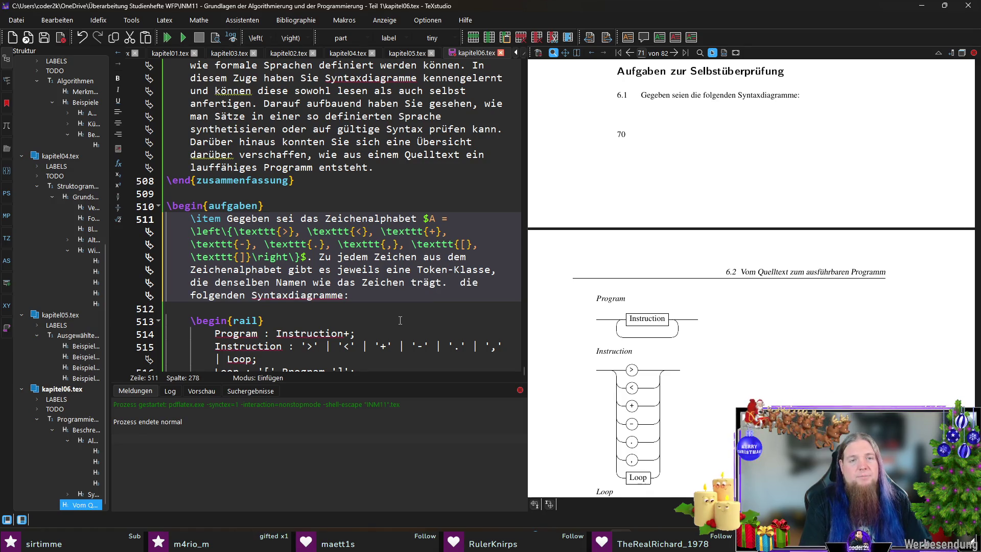
{"action": "type", "text": " E"}
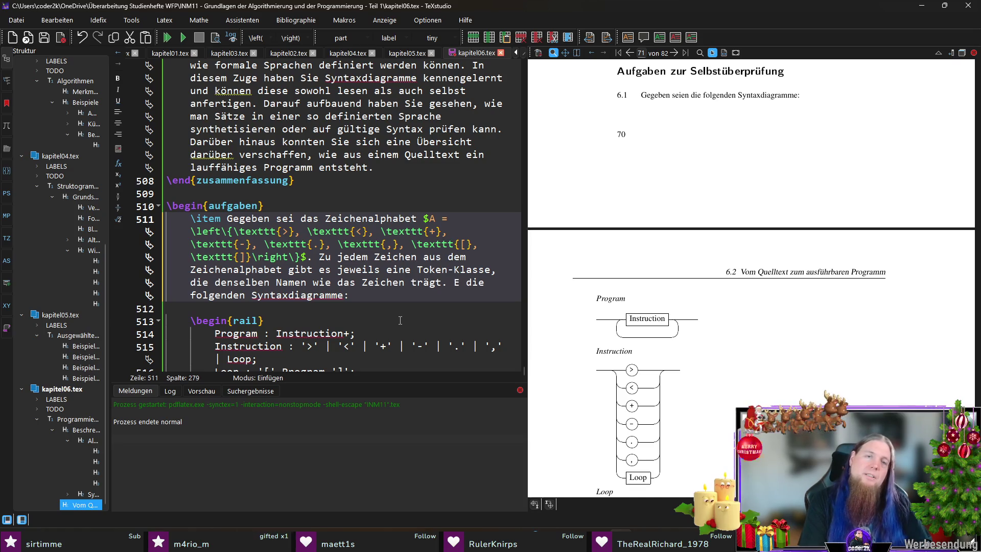
Add the token-class sentence and 'Die lexikalischen Regeln sind:', removing a stray capital E.
{"action": "key", "text": "BackSpace"}
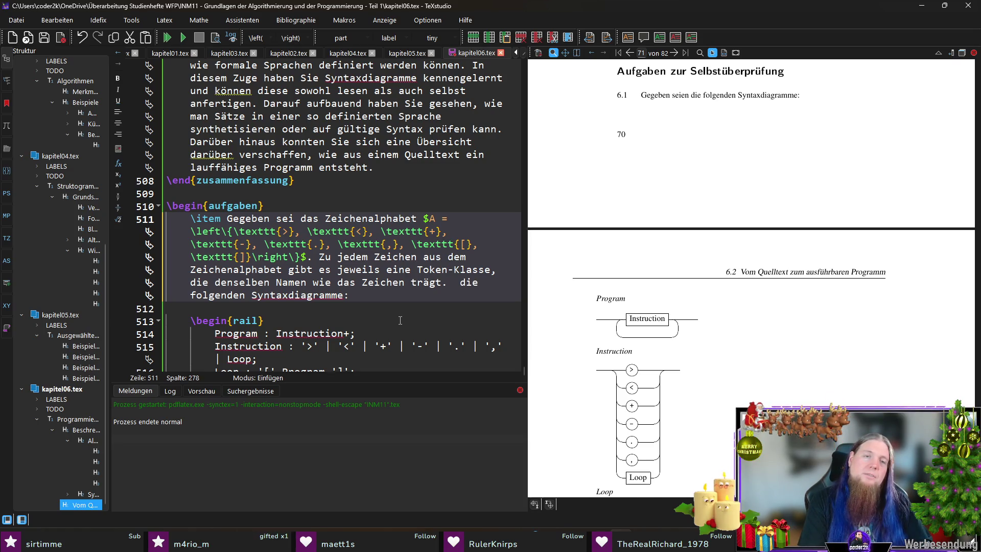
{"action": "type", "text": "Die "}
{"action": "type", "text": "lexikalische"}
{"action": "type", "text": "n Regeln sin die folgenden"}
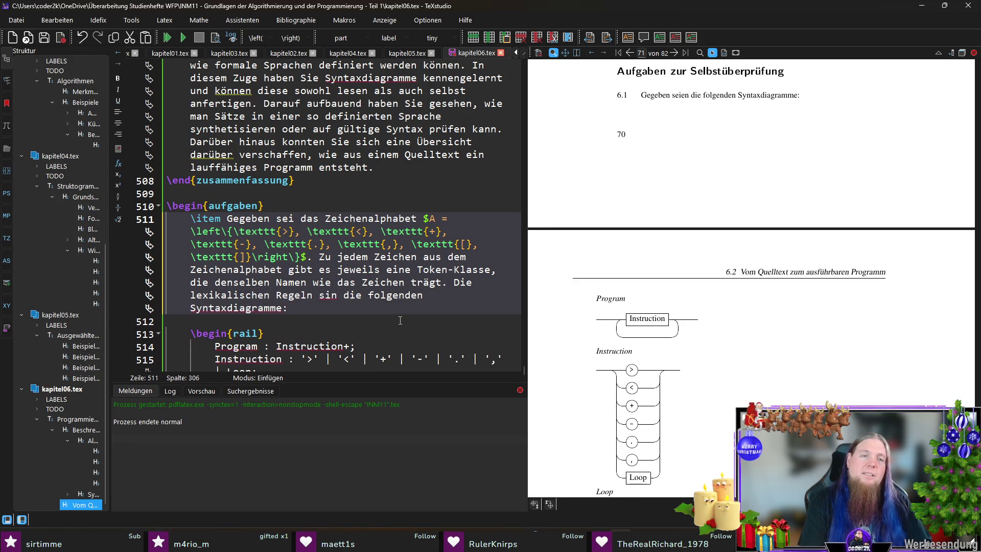
{"action": "type", "text": "d:"}
{"action": "key", "text": "Return"}
{"action": "key", "text": "Return"}
Rewrite the lexical rule so each character yields 'die gleichnamige' token class, dropping 'dazugehör'.
{"action": "key", "text": "Up"}
{"action": "key", "text": "Up"}
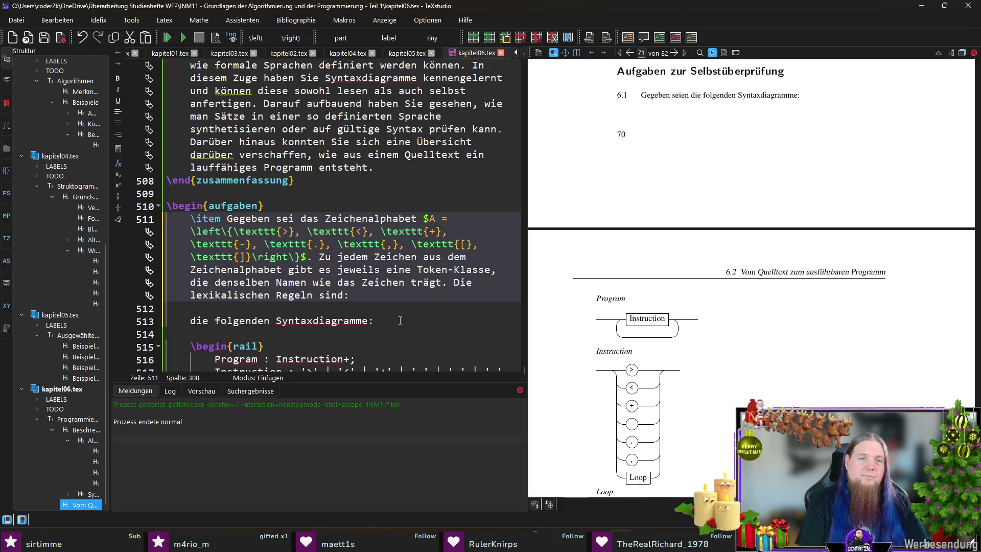
{"action": "key", "text": "Return"}
{"action": "key", "text": "Return"}
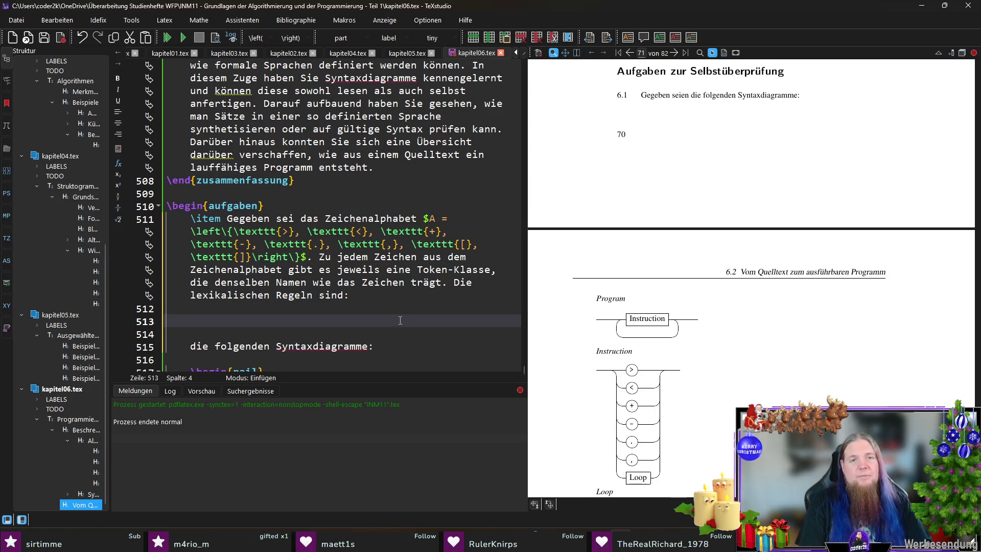
{"action": "key", "text": "shift+Up"}
{"action": "key", "text": "shift+Up"}
{"action": "key", "text": "shift+Up"}
{"action": "key", "text": "shift+End"}
{"action": "key", "text": "shift+Left"}
{"action": "key", "text": "shift+Left"}
{"action": "key", "text": "shift+Left"}
{"action": "key", "text": "shift+Left"}
{"action": "type", "text": "Die einzige lexika"}
{"action": "type", "text": "lische Regel ist, dass je"}
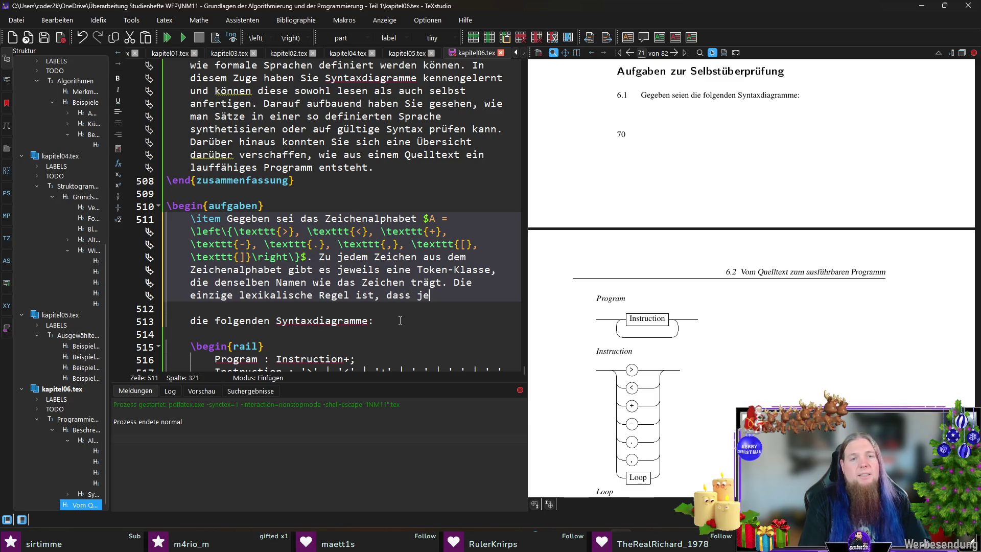
{"action": "key", "text": "BackSpace"}
{"action": "key", "text": "BackSpace"}
{"action": "type", "text": "aus jedem Zeichen des Zeichenalphabets das dazugehör"}
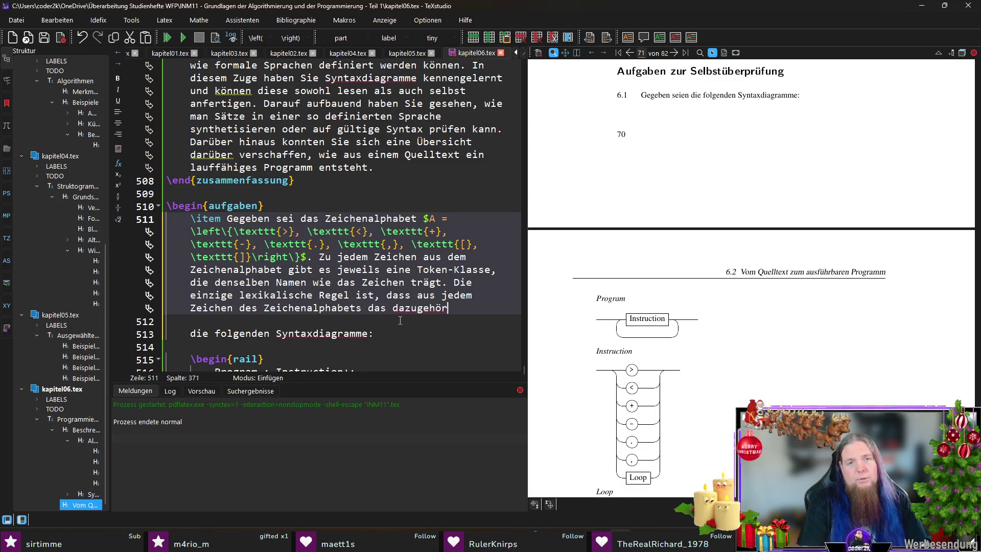
{"action": "key", "text": "ctrl+shift+Left"}
{"action": "type", "text": "gleich"}
{"action": "key", "text": "BackSpace"}
{"action": "key", "text": "BackSpace"}
{"action": "key", "text": "BackSpace"}
{"action": "key", "text": "BackSpace"}
{"action": "type", "text": "ie gleichnami"}
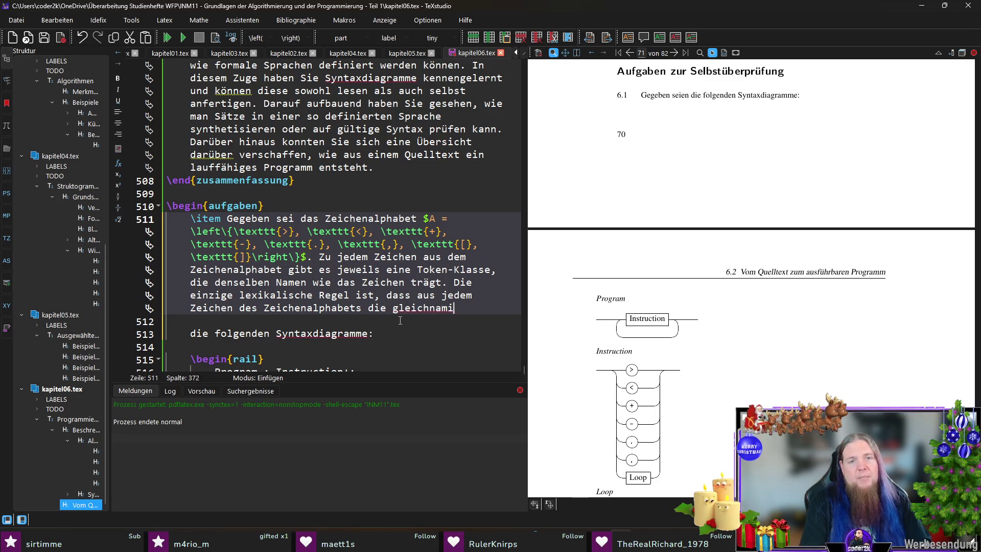
{"action": "type", "text": "ge Tokenklasse entsteht."}
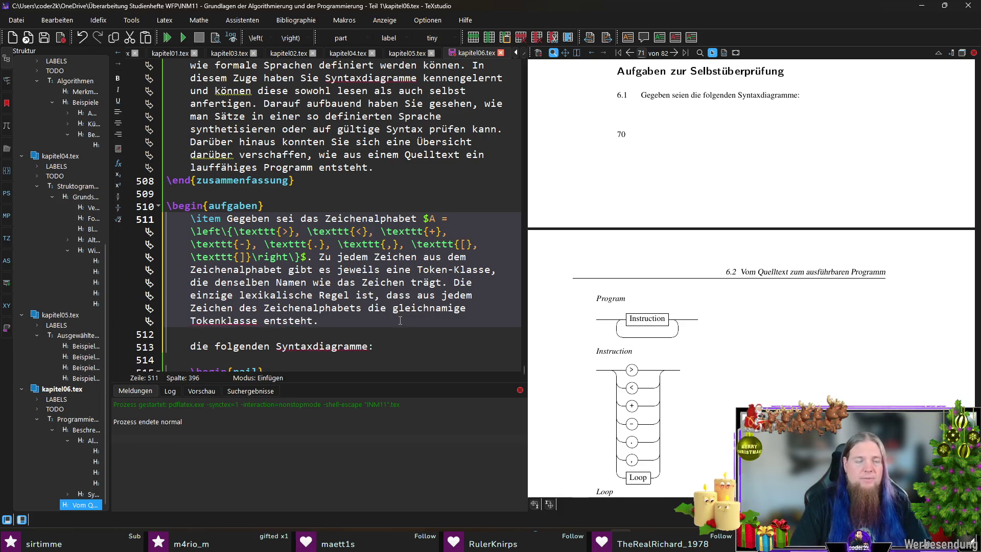
Join the syntax-diagram sentence onto the paragraph with 'Weiter seien … gegeben' and recompile.
{"action": "key", "text": "Down"}
{"action": "key", "text": "BackSpace"}
{"action": "key", "text": "Delete"}
{"action": "type", "text": "Weiter seien"}
{"action": "key", "text": "Left"}
{"action": "type", "text": "gegeben"}
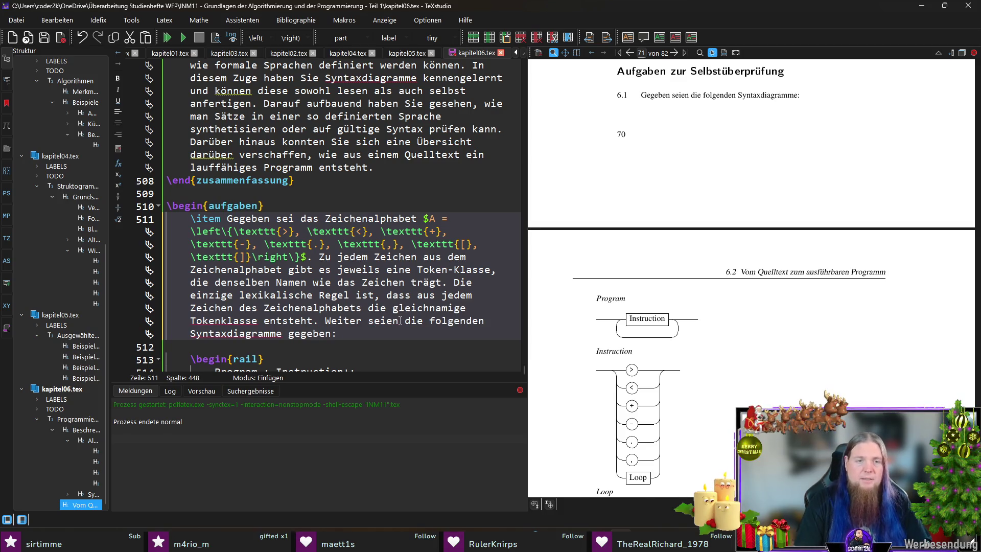
{"action": "key", "text": "F5"}
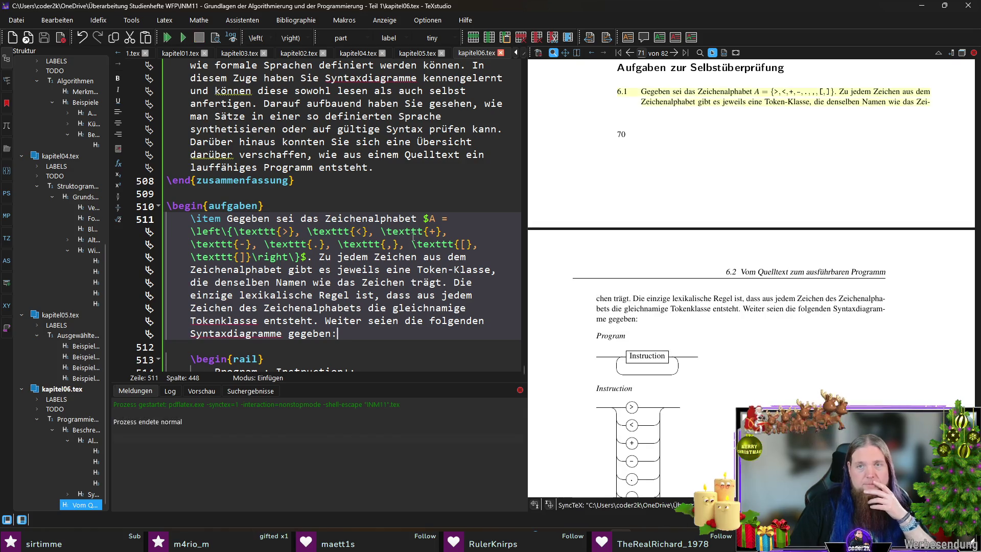
{"action": "left_click_drag", "start_coordinate": [776, 157], "coordinate": [827, 154]}
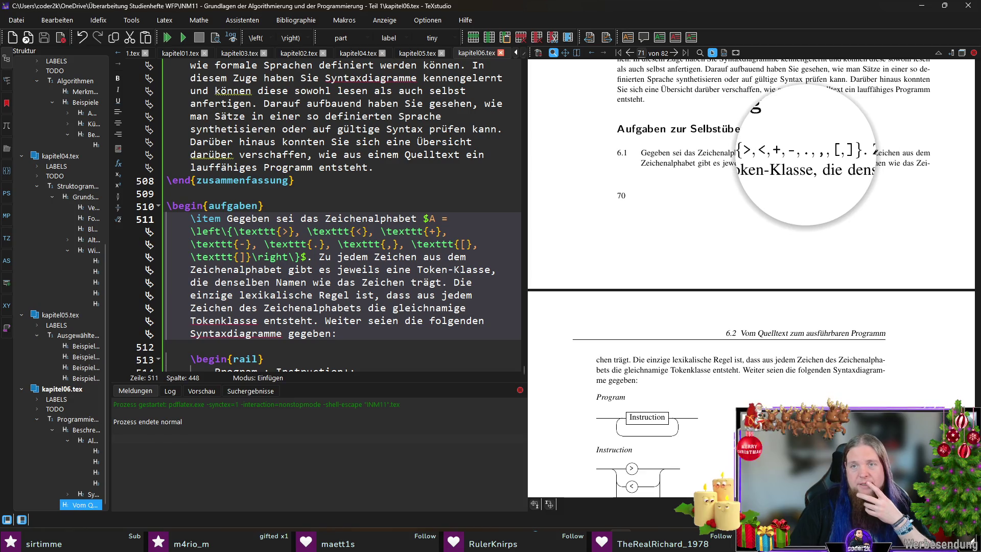
{"action": "left_click_drag", "start_coordinate": [827, 153], "coordinate": [809, 156]}
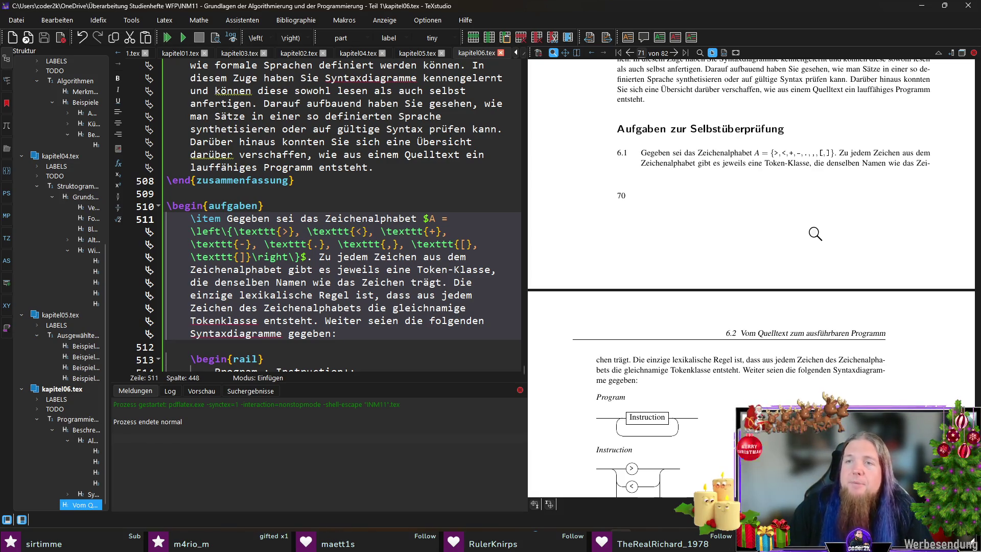
{"action": "scroll", "coordinate": [716, 340], "scroll_direction": "down", "scroll_amount": 3}
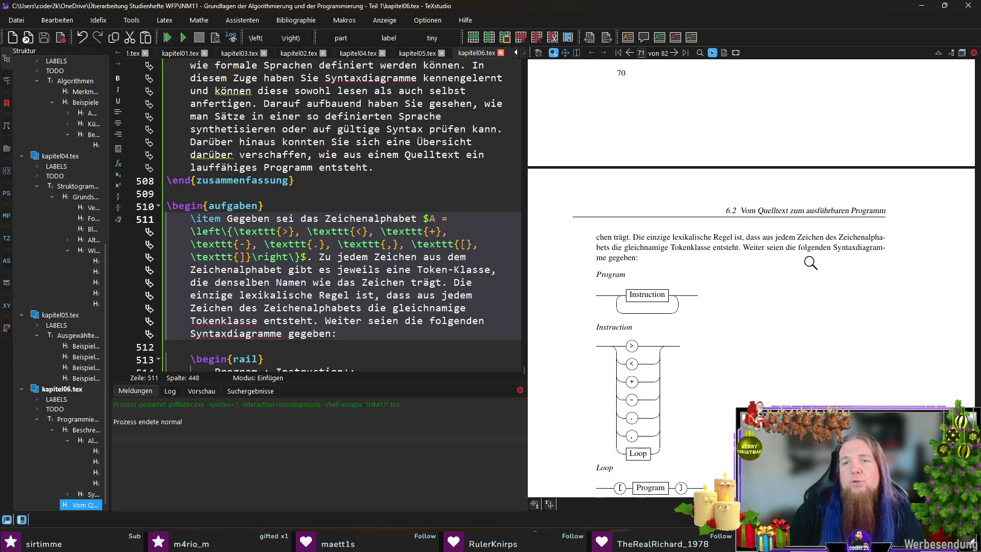
Replace 'entsteht' with 'hervorgeht' and start a new paragraph after \end{rail}.
{"action": "left_click", "coordinate": [721, 246], "text": "ctrl"}
{"action": "double_click", "coordinate": [288, 295]}
{"action": "type", "text": "hervorgeht"}
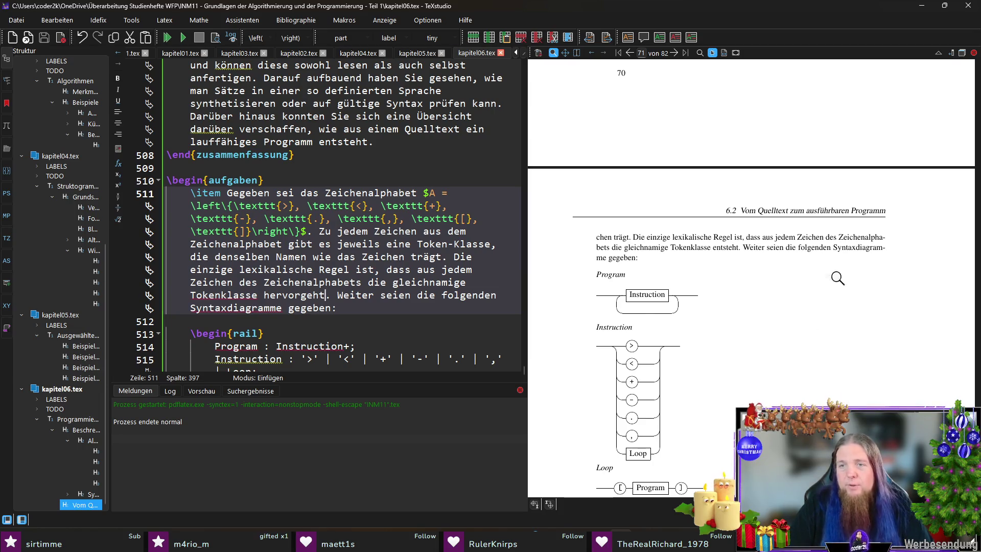
{"action": "scroll", "coordinate": [792, 291], "scroll_direction": "down", "scroll_amount": 3}
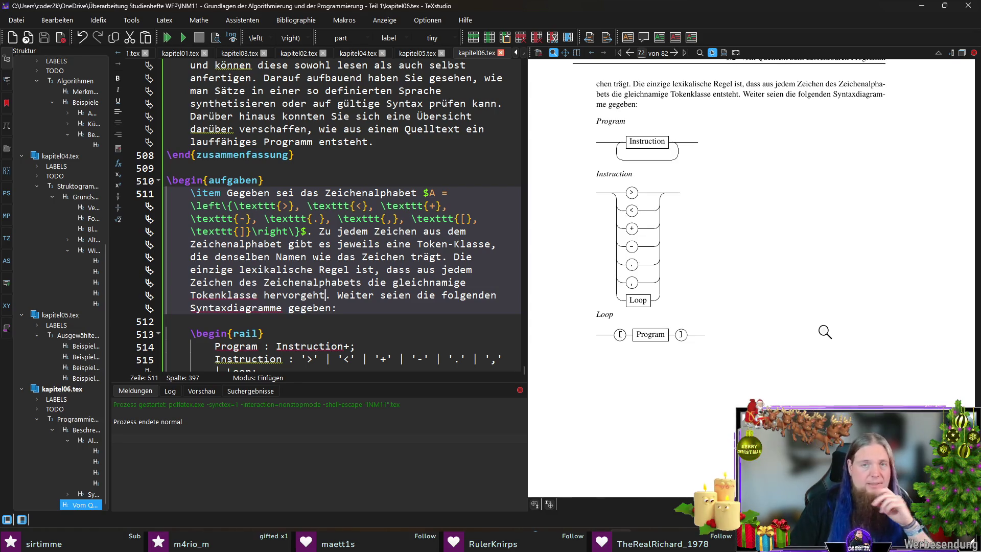
{"action": "scroll", "coordinate": [280, 306], "scroll_direction": "down", "scroll_amount": 2}
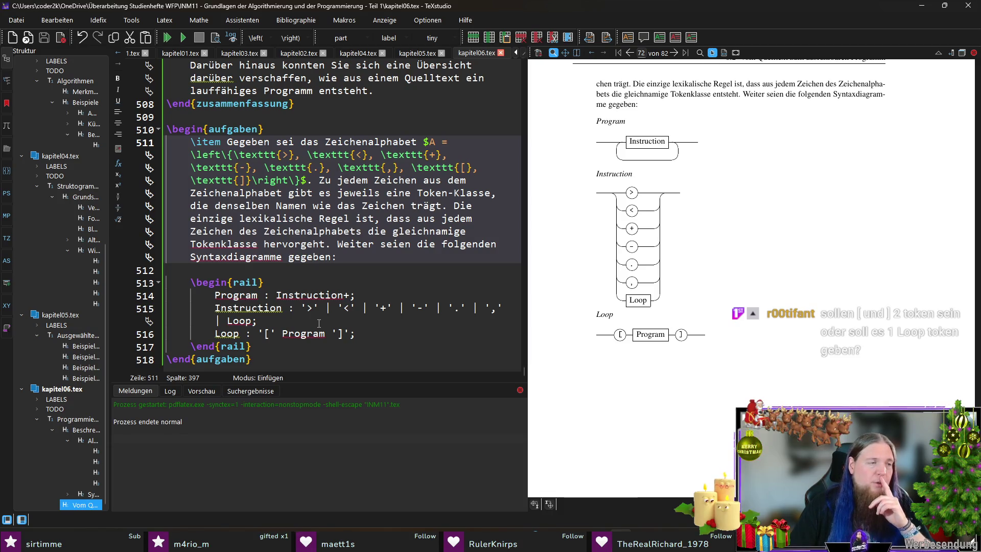
{"action": "left_click", "coordinate": [307, 352]}
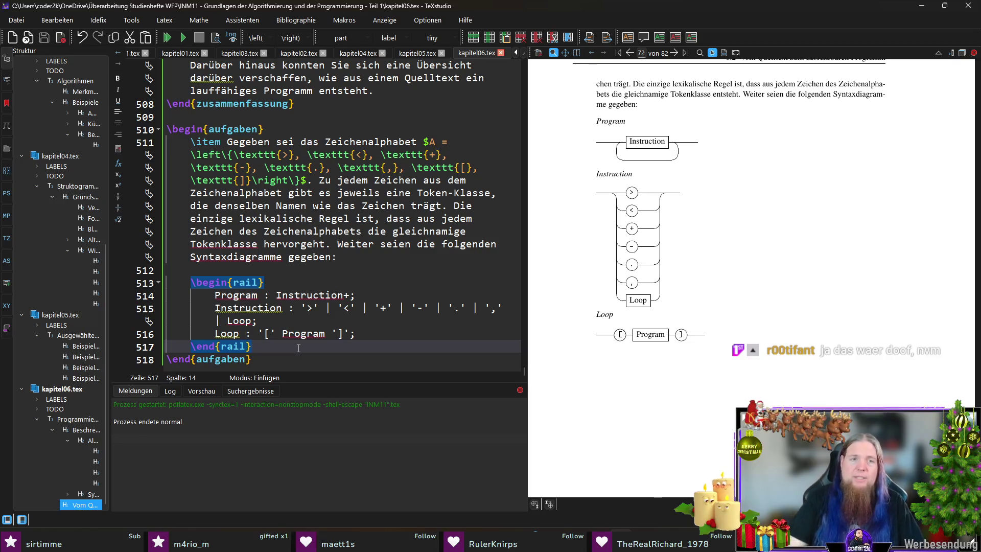
{"action": "key", "text": "Return"}
{"action": "key", "text": "Return"}
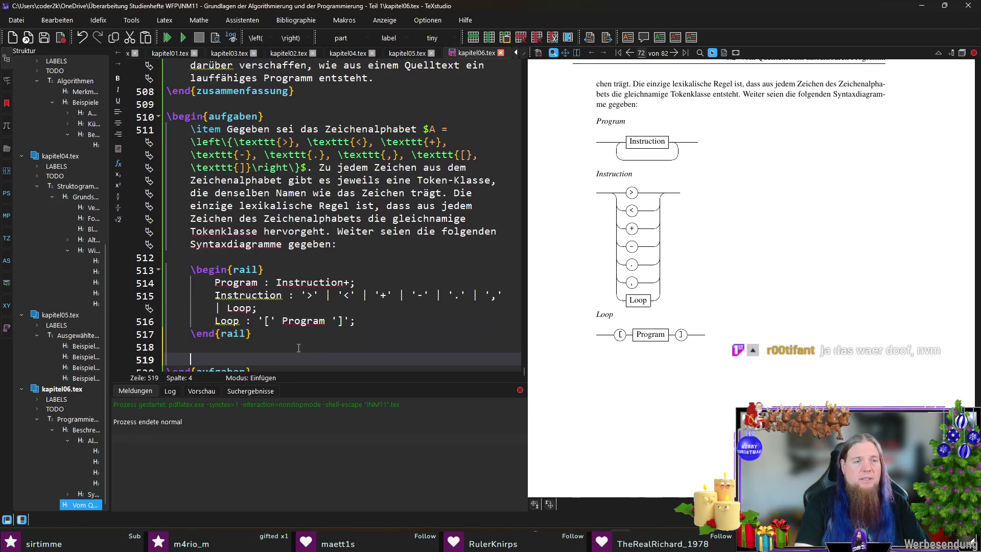
{"action": "type", "text": "Welche der folgenden "}
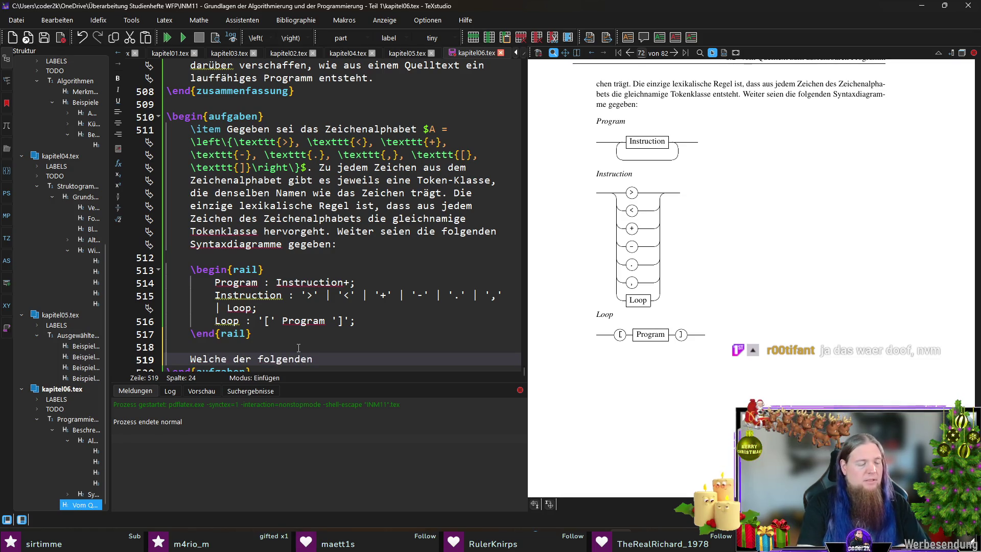
{"action": "type", "text": "Quelltexte"}
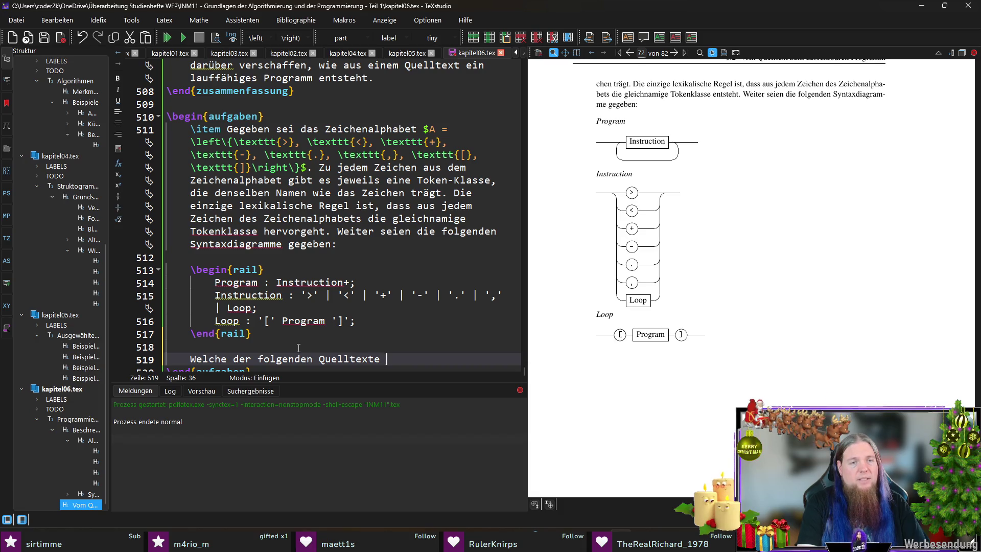
Write the question about syntactically correct source texts, fix 'syntakisch', and begin \begin{enu below it.
{"action": "key", "text": "Home"}
{"action": "key", "text": "End"}
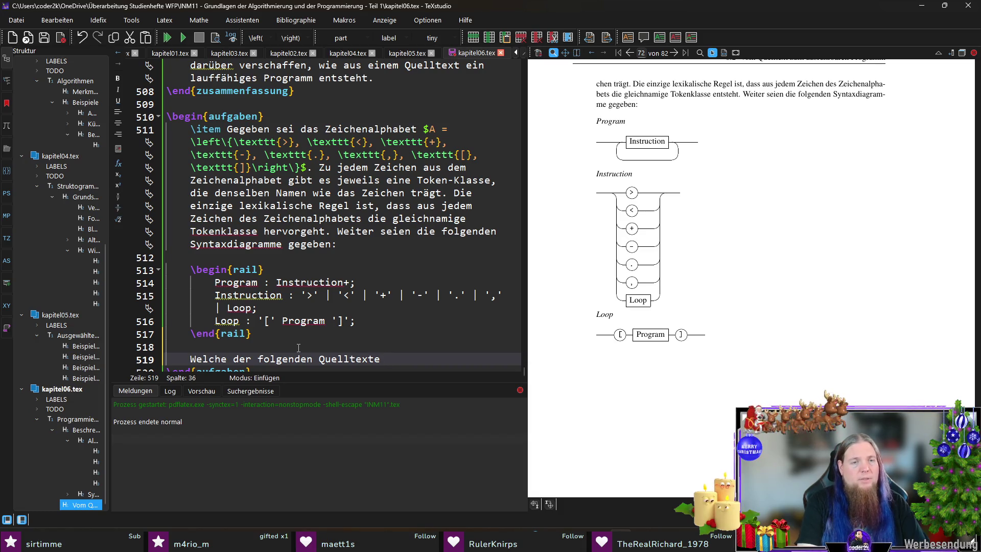
{"action": "type", "text": "ellen syntakisch korrekte"}
{"action": "key", "text": "Left"}
{"action": "key", "text": "Left"}
{"action": "key", "text": "Left"}
{"action": "type", "text": "t"}
{"action": "key", "text": "End"}
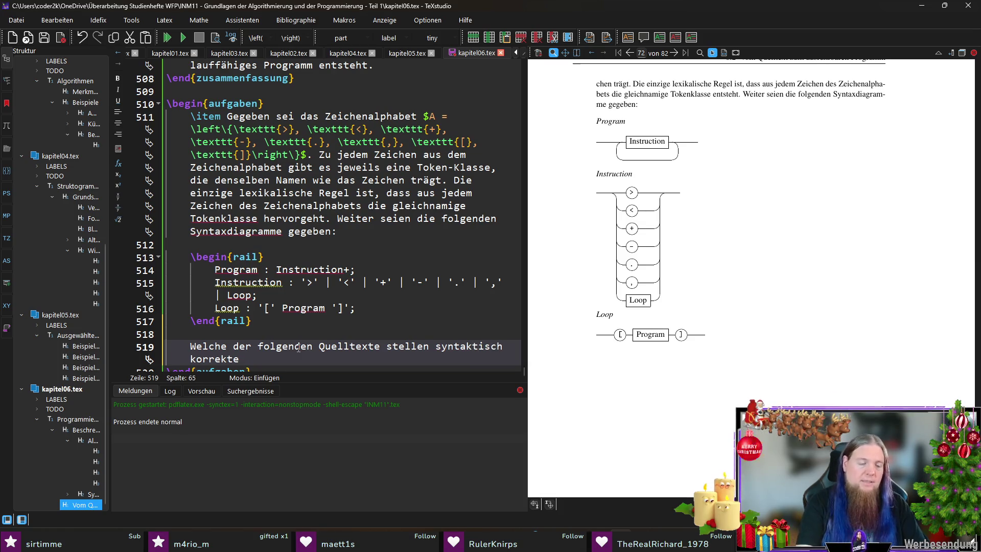
{"action": "type", "text": "Por"}
{"action": "type", "text": "rogramme in die"}
{"action": "type", "text": " hier definierten Sprache dar?"}
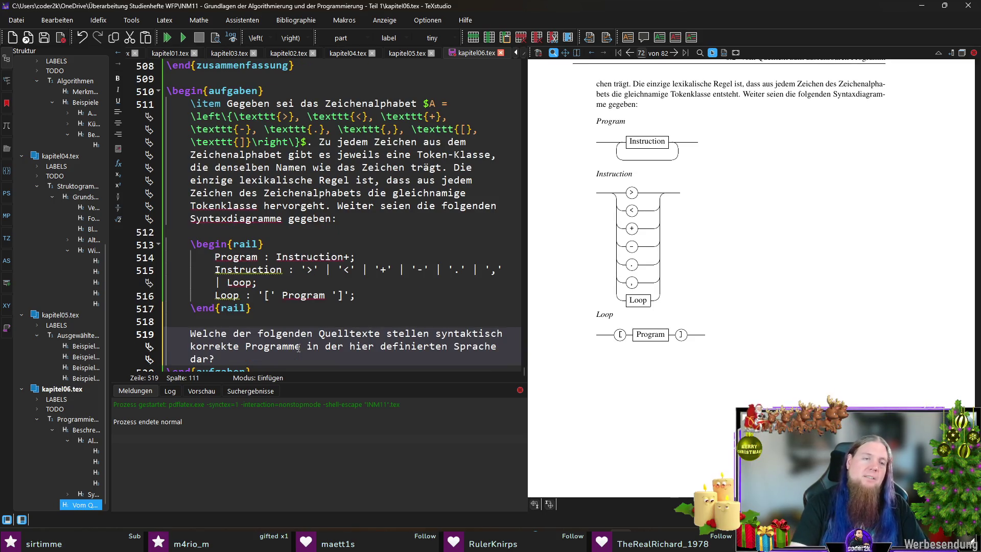
{"action": "key", "text": "Return"}
{"action": "key", "text": "Return"}
{"action": "type", "text": "\begin{"}
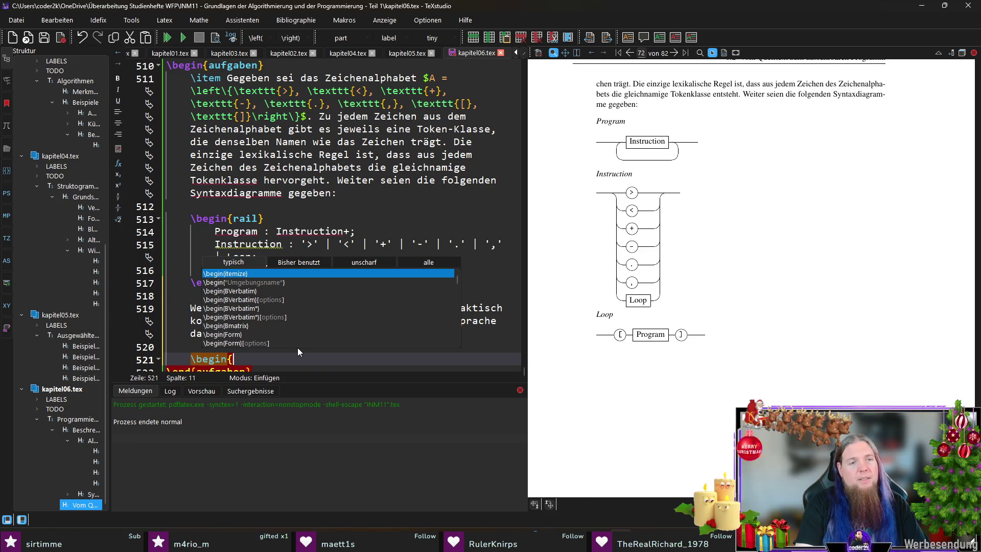
{"action": "type", "text": "enu"}
Insert the enumerate environment and look up an existing \arabic label via Ctrl+F.
{"action": "key", "text": "Return"}
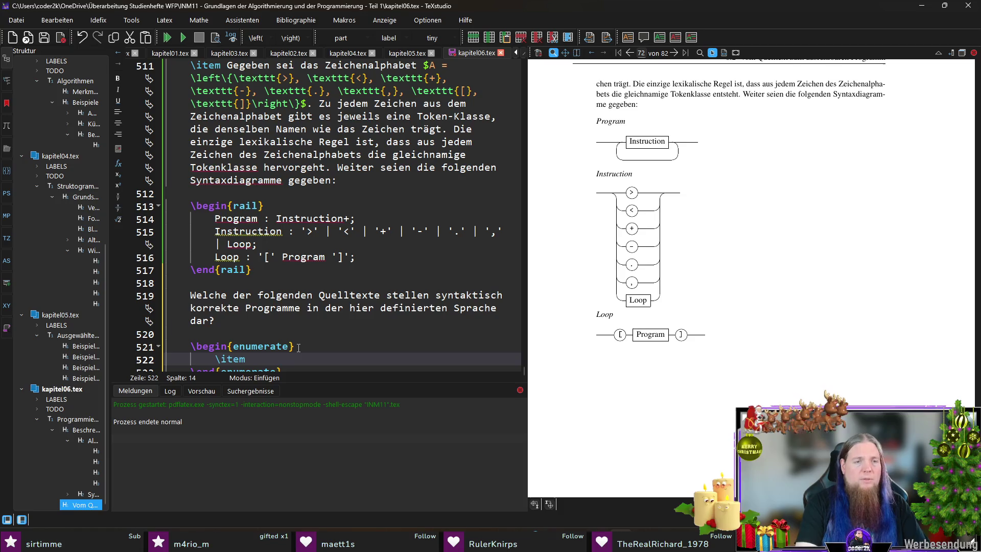
{"action": "left_click", "coordinate": [298, 347]}
{"action": "key", "text": "ctrl+f"}
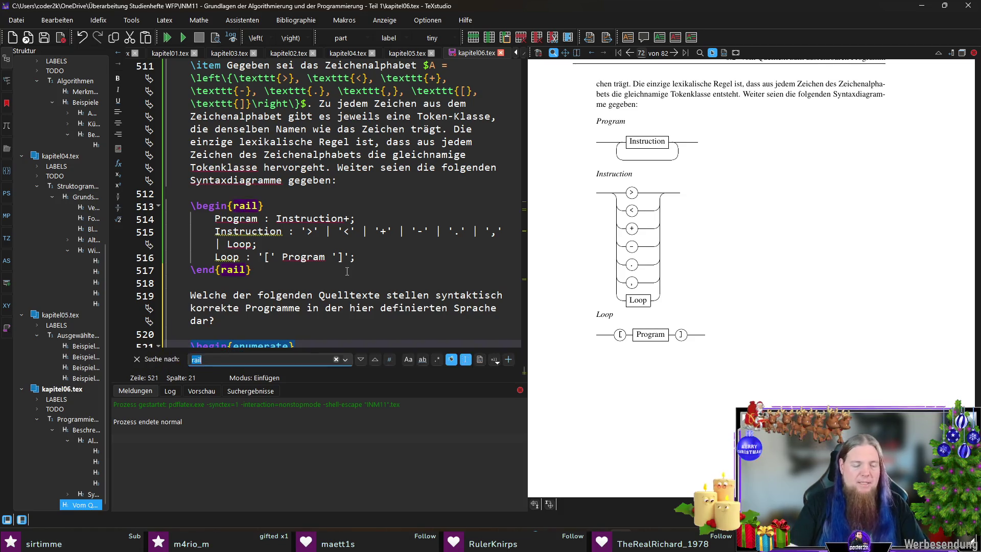
{"action": "type", "text": "arab"}
{"action": "key", "text": "Escape"}
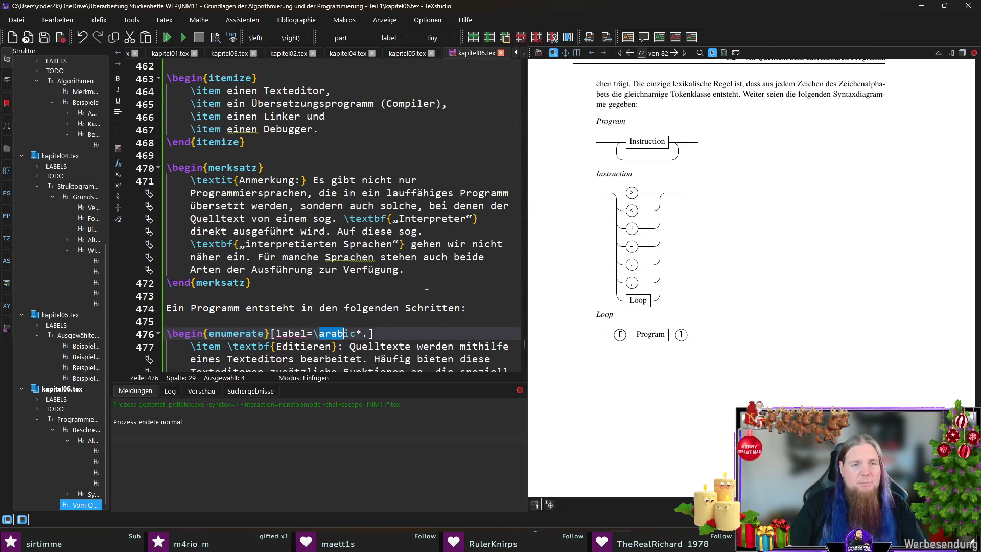
{"action": "left_click", "coordinate": [394, 330]}
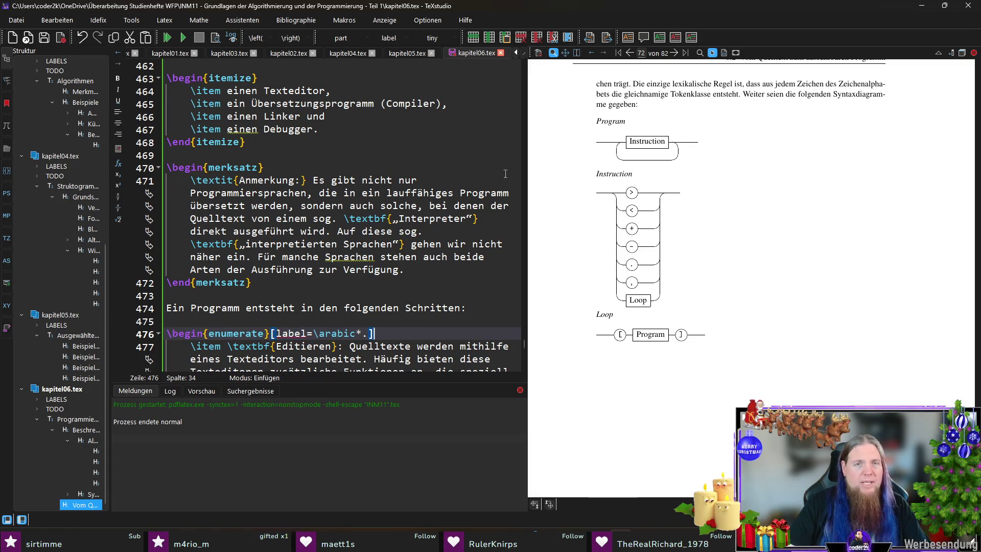
Add [label=\arabic*.] to the new enumerate and move to its empty first item.
{"action": "left_click", "coordinate": [629, 104]}
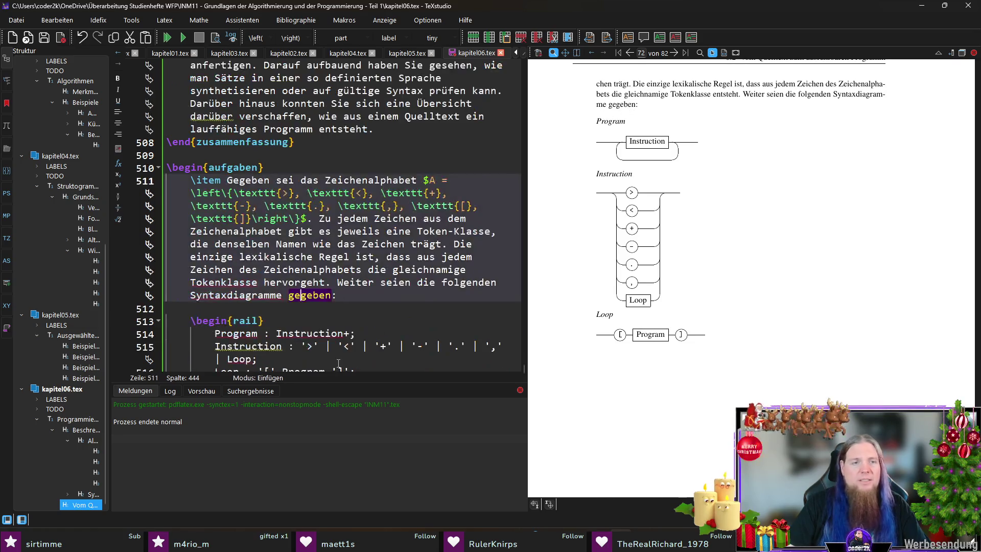
{"action": "scroll", "coordinate": [307, 230], "scroll_direction": "down", "scroll_amount": 4}
{"action": "left_click", "coordinate": [306, 320]}
{"action": "type", "text": "[label=\\arabic*.]"}
{"action": "left_click", "coordinate": [351, 334]}
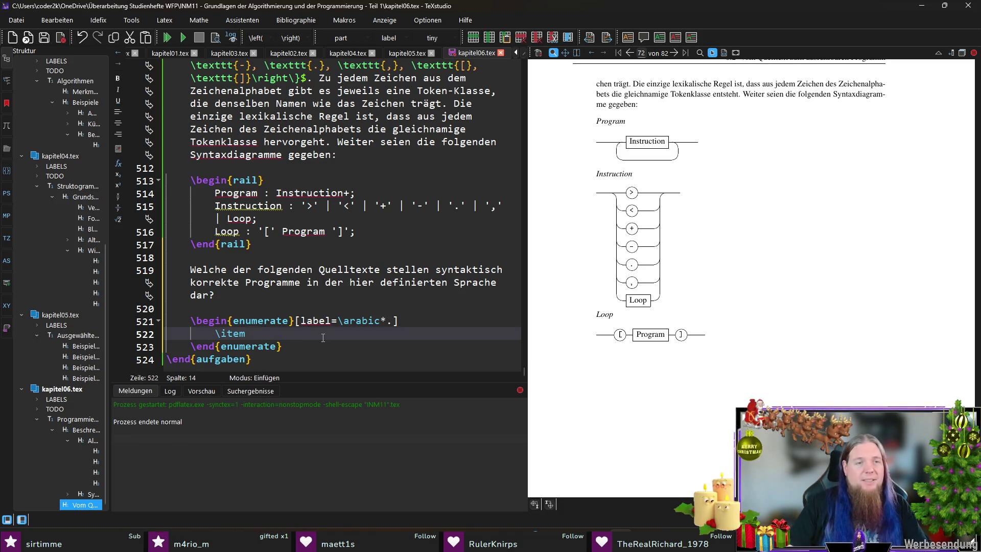
Paste the first code string into item 1, wrap the whole string in \texttt{…}, and recompile.
{"action": "key", "text": "ctrl+v"}
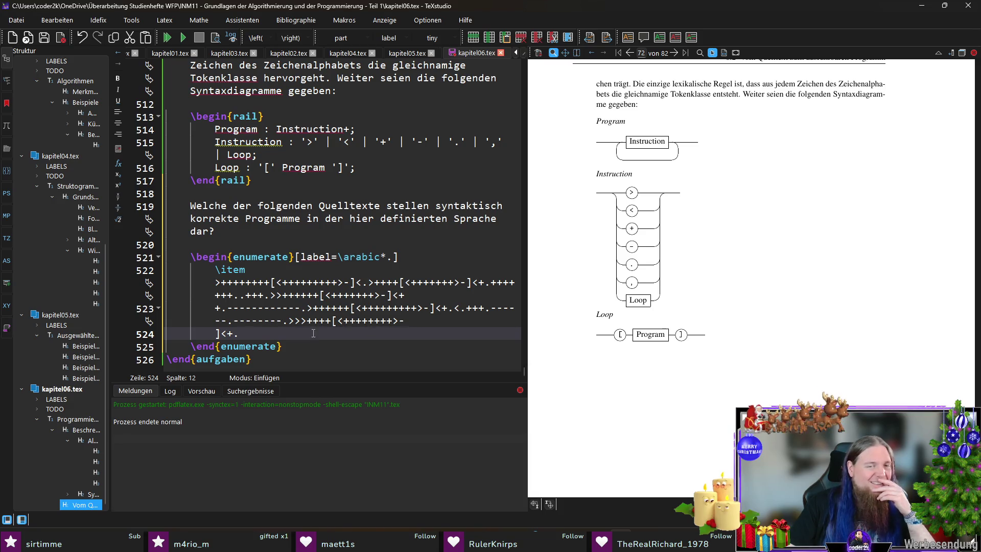
{"action": "key", "text": "Up"}
{"action": "key", "text": "Up"}
{"action": "key", "text": "Up"}
{"action": "key", "text": "End"}
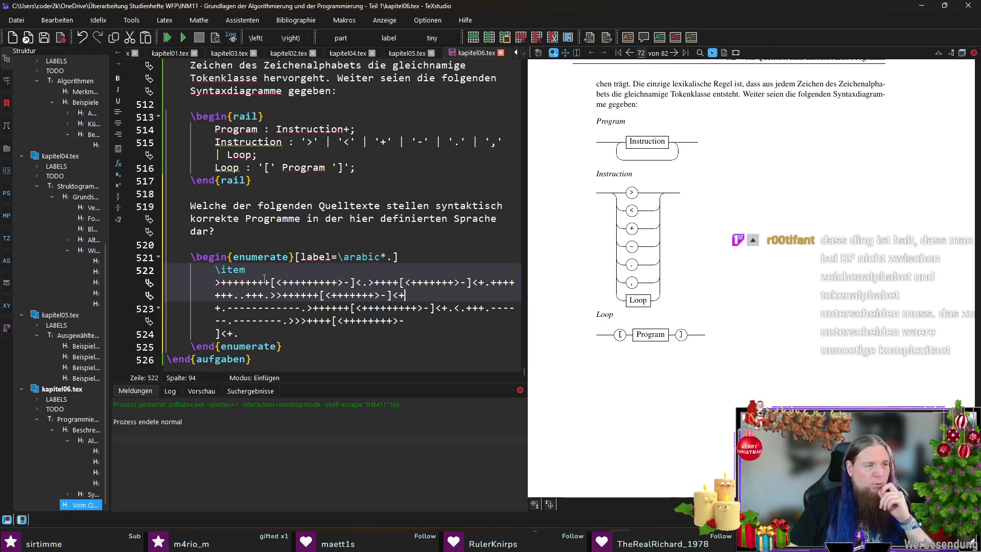
{"action": "left_click", "coordinate": [252, 271]}
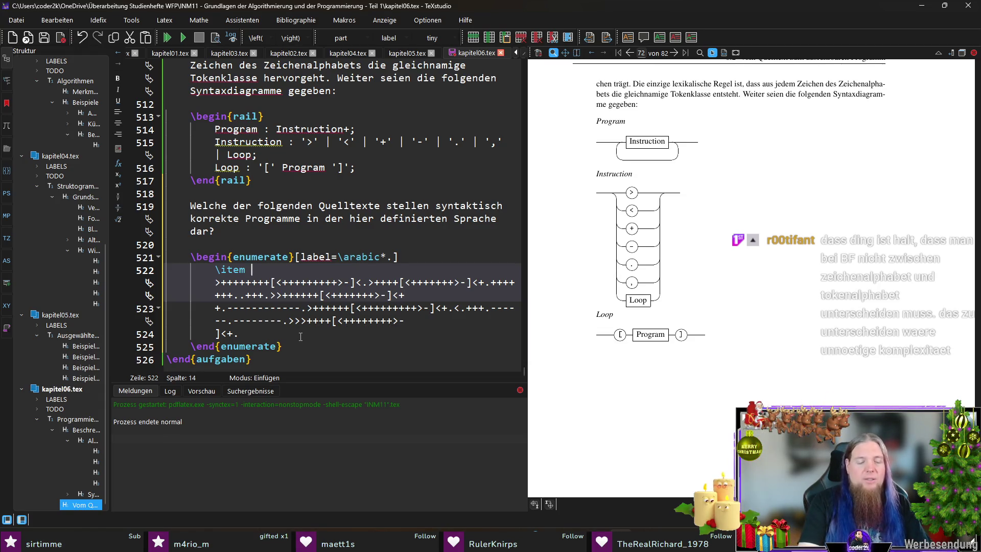
{"action": "type", "text": "\\mn"}
{"action": "key", "text": "Return"}
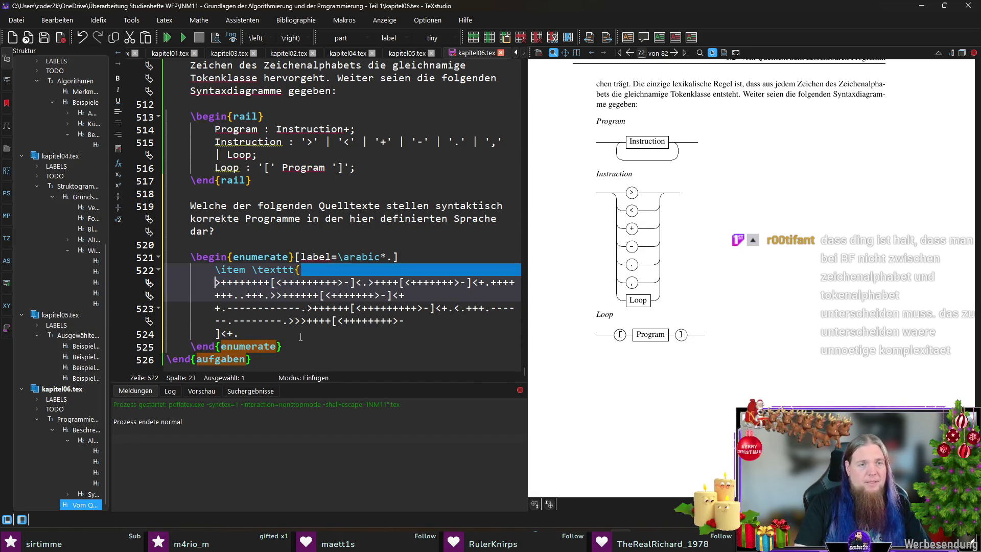
{"action": "key", "text": "Delete"}
{"action": "left_click", "coordinate": [300, 337]}
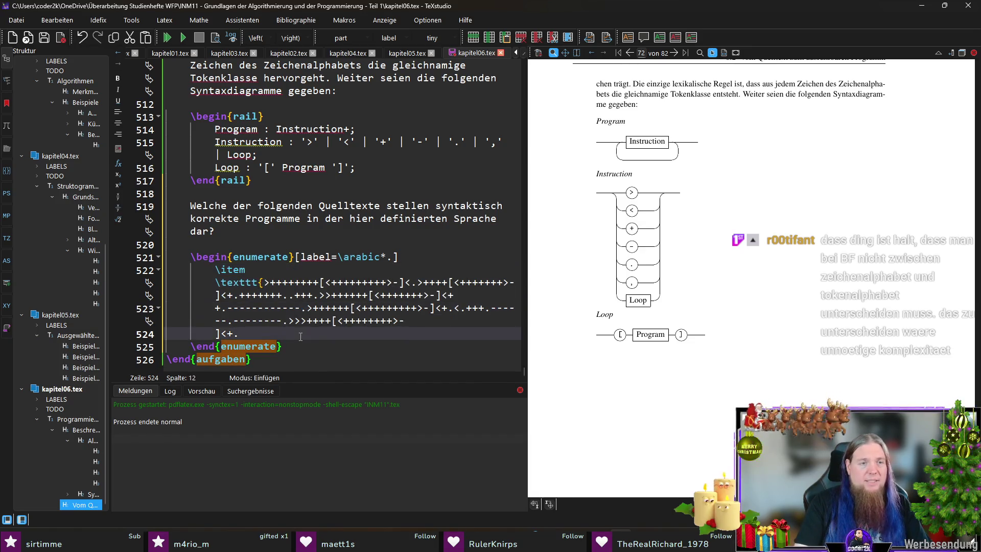
{"action": "type", "text": "}"}
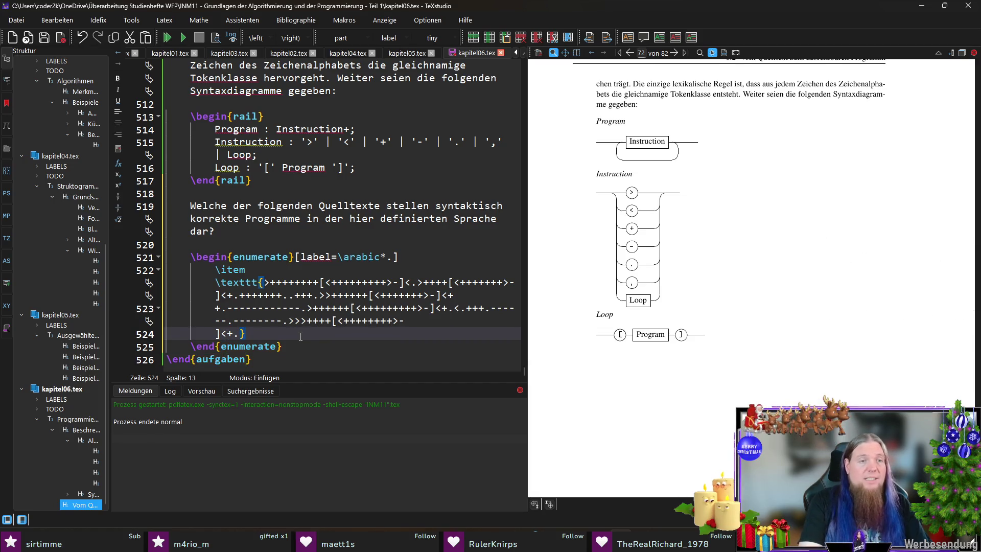
{"action": "key", "text": "Up"}
{"action": "key", "text": "Up"}
{"action": "key", "text": "Up"}
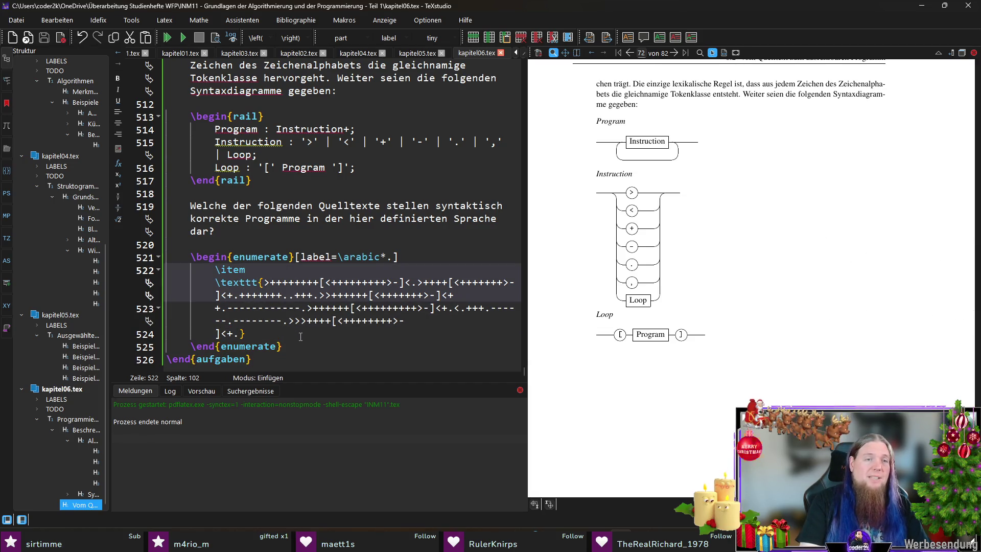
{"action": "key", "text": "F5"}
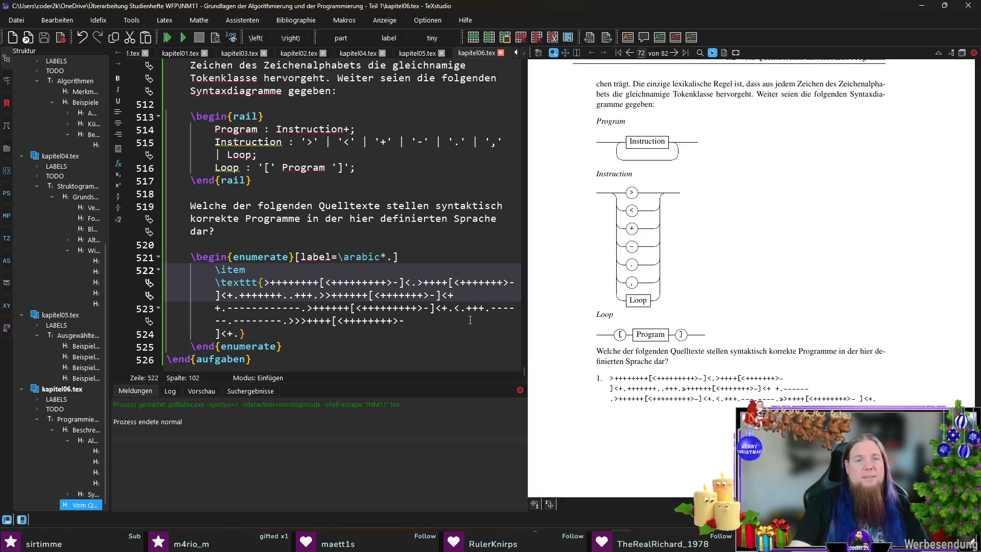
{"action": "scroll", "coordinate": [470, 320], "scroll_direction": "up", "scroll_amount": 1}
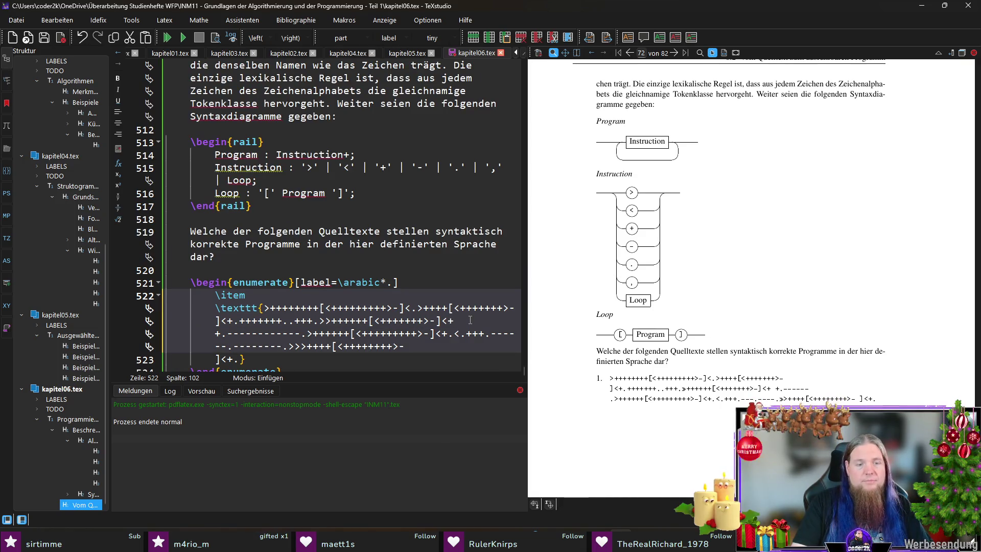
Join the wrapped code onto one source line, recompile and magnify the rendered code in the preview.
{"action": "key", "text": "Delete"}
{"action": "key", "text": "Down"}
{"action": "key", "text": "shift+Down"}
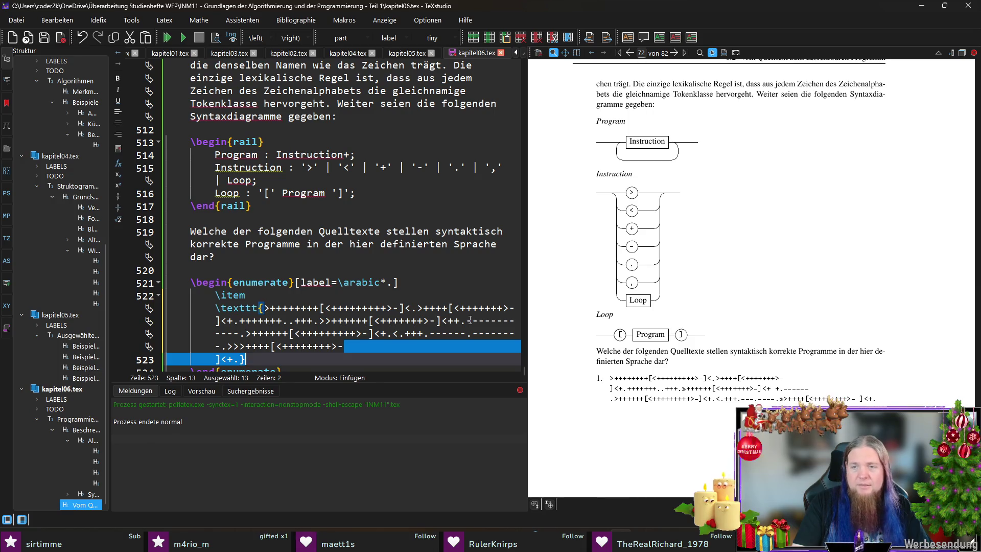
{"action": "key", "text": "Left"}
{"action": "key", "text": "ctrl+shift+Right"}
{"action": "key", "text": "Delete"}
{"action": "key", "text": "End"}
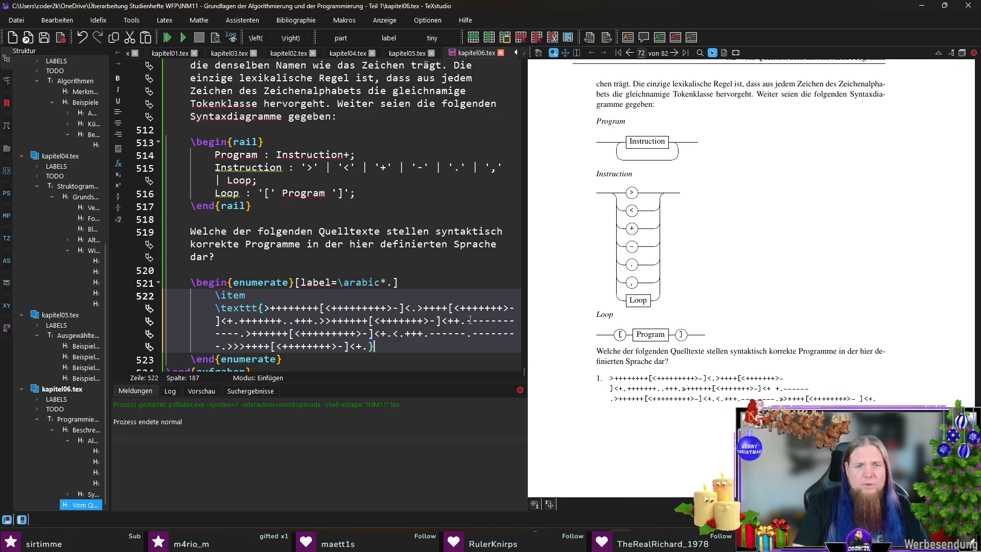
{"action": "key", "text": "F5"}
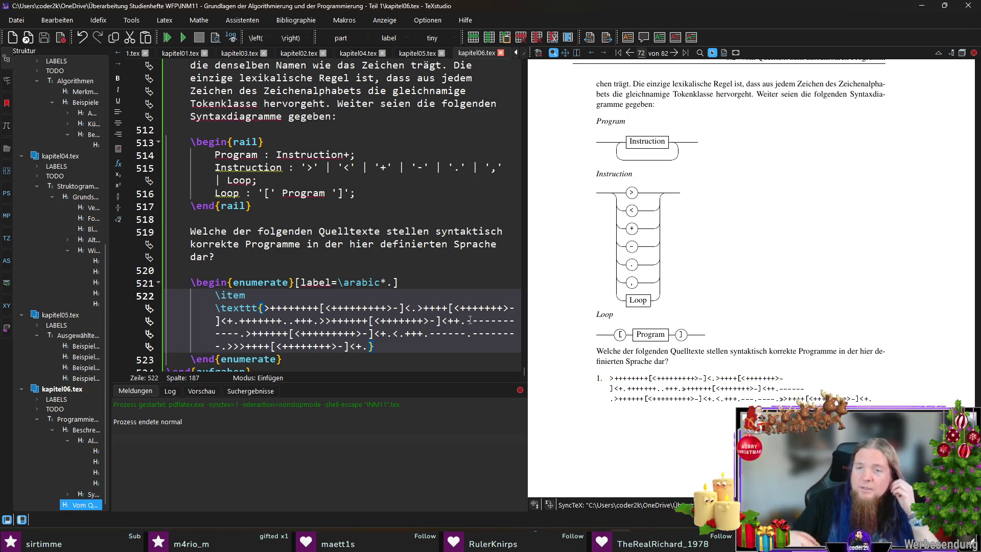
{"action": "left_click", "coordinate": [674, 387]}
{"action": "left_click_drag", "start_coordinate": [674, 387], "coordinate": [684, 392]}
Insert empty braces between consecutive > pairs, recompile, and break the string after the first separator.
{"action": "left_click", "coordinate": [322, 320]}
{"action": "type", "text": "{}"}
{"action": "key", "text": "F5"}
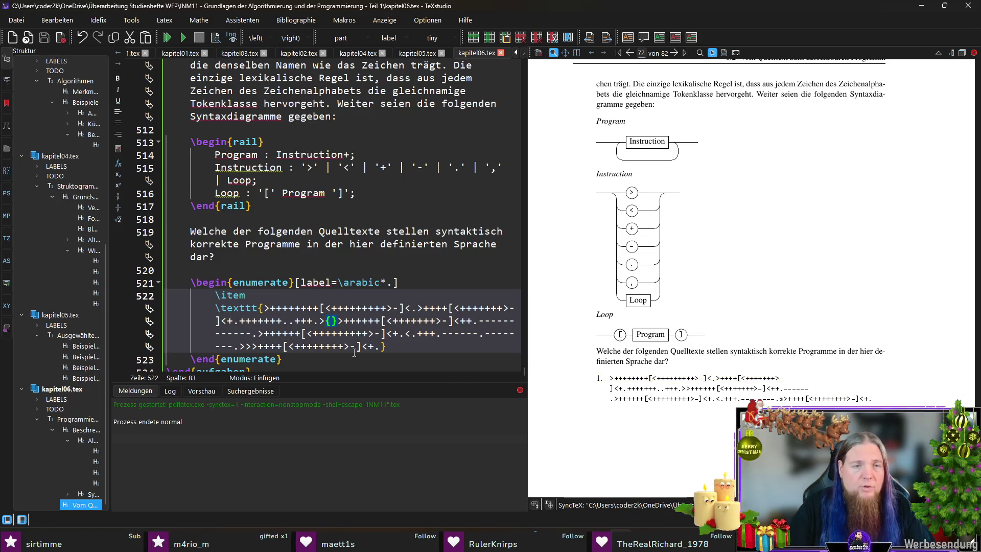
{"action": "left_click", "coordinate": [271, 349]}
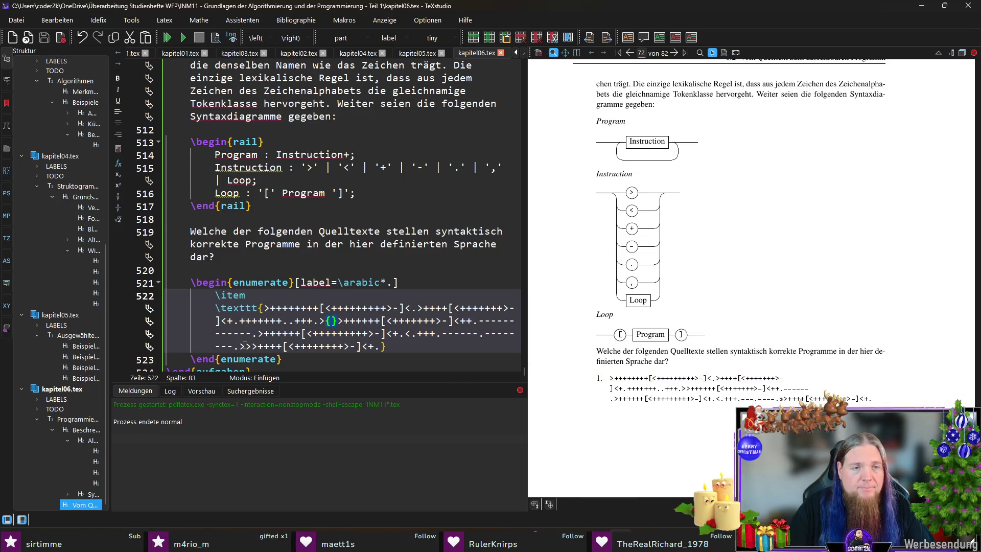
{"action": "type", "text": "{}>"}
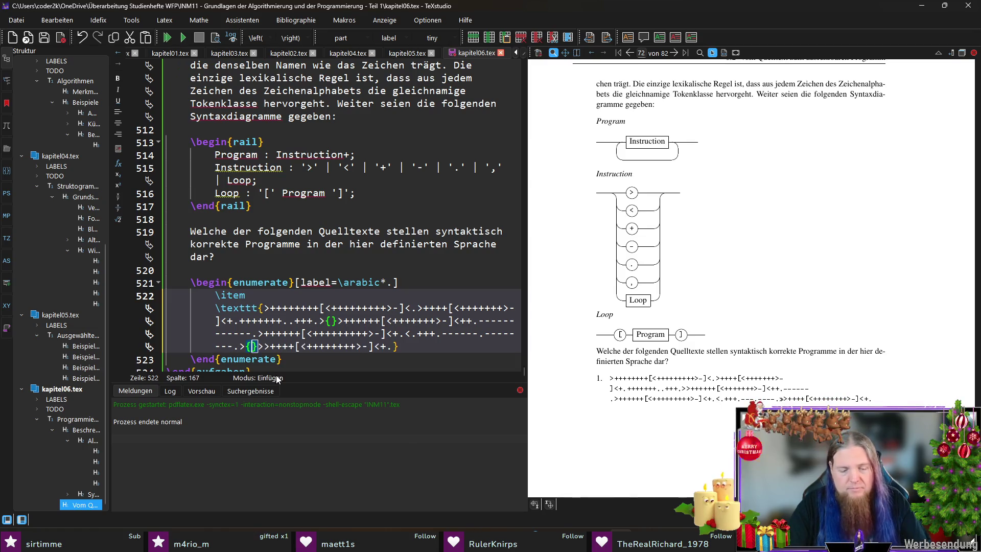
{"action": "type", "text": "{"}
{"action": "key", "text": "End"}
{"action": "key", "text": "F5"}
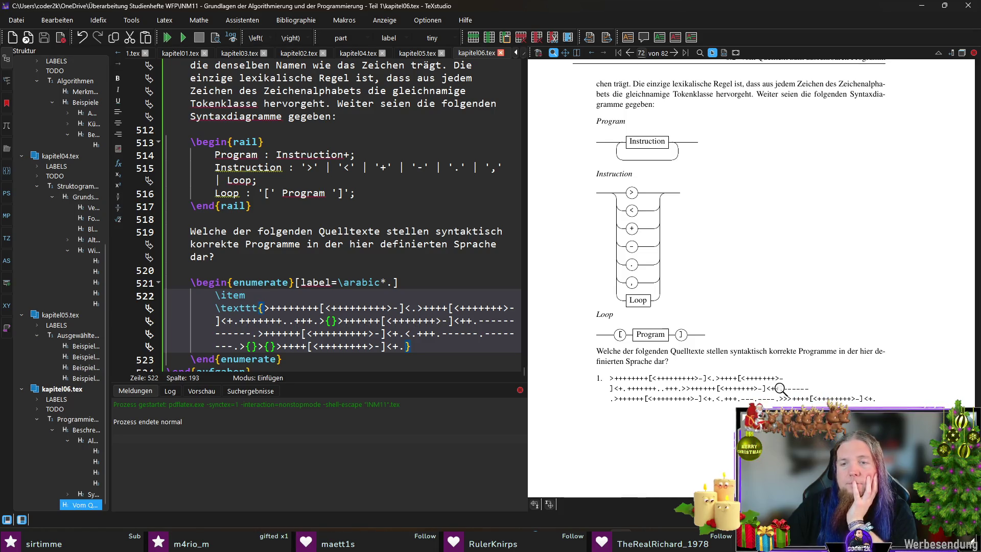
{"action": "left_click", "coordinate": [398, 307]}
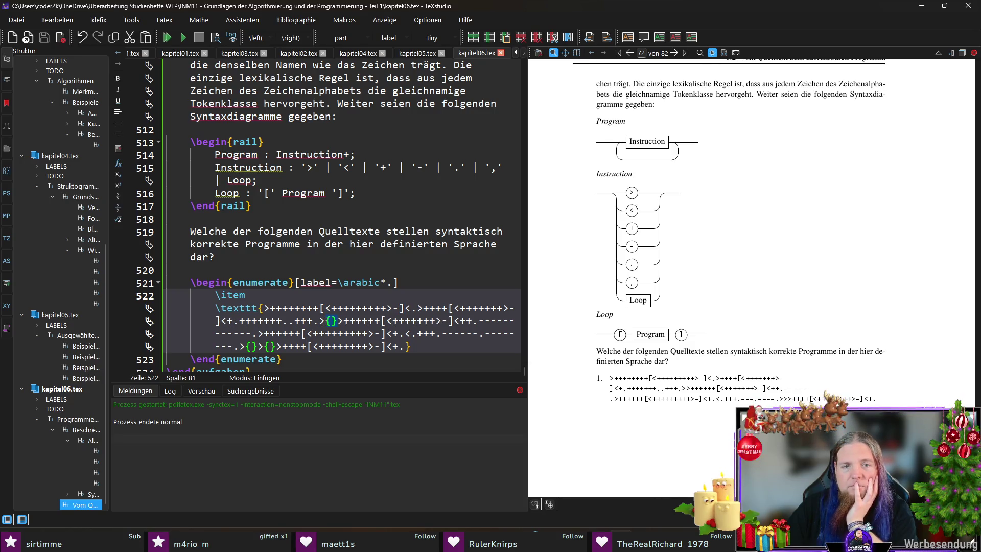
{"action": "left_click", "coordinate": [343, 322]}
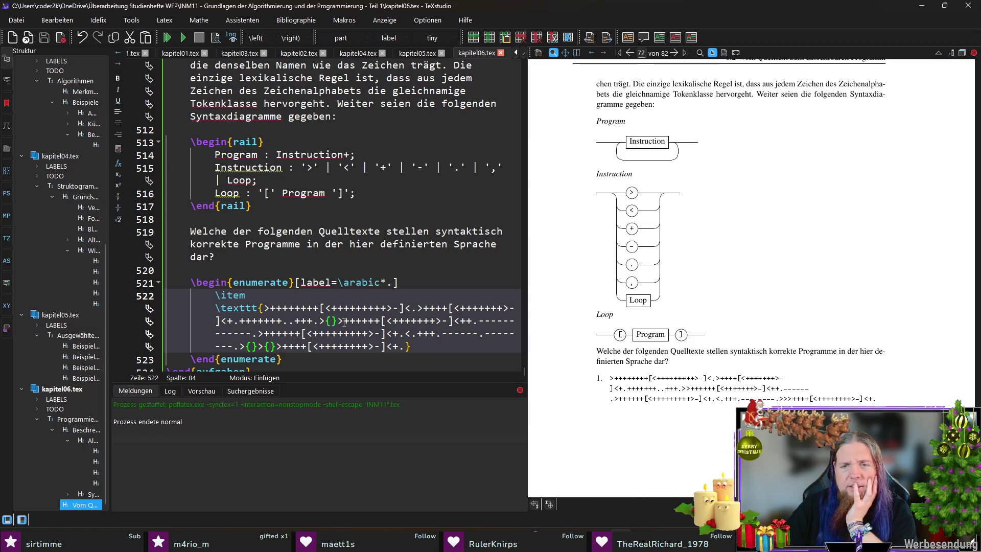
{"action": "key", "text": "Return"}
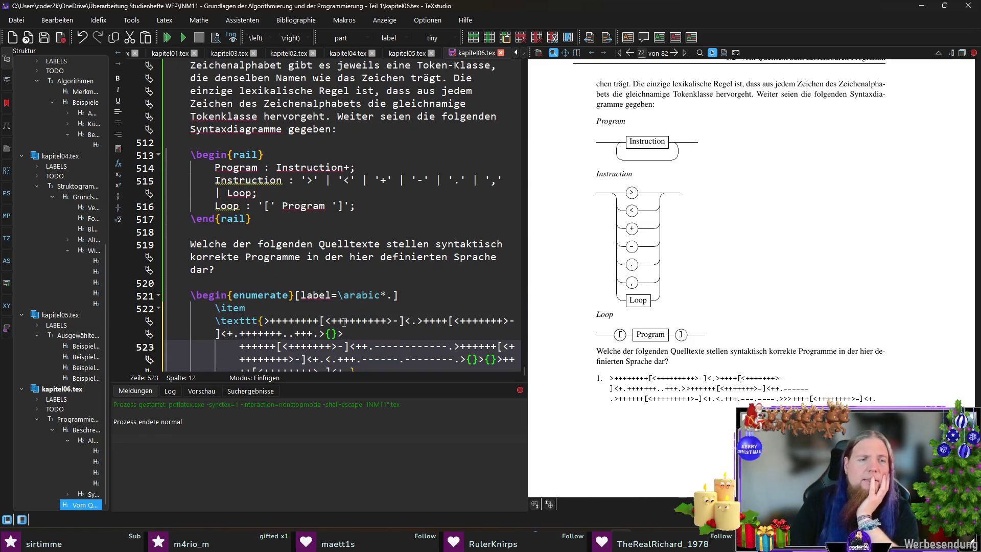
Split the code string onto shorter source lines with trimmed indentation and verify item 1 renders unchanged.
{"action": "key", "text": "BackSpace"}
{"action": "key", "text": "BackSpace"}
{"action": "key", "text": "BackSpace"}
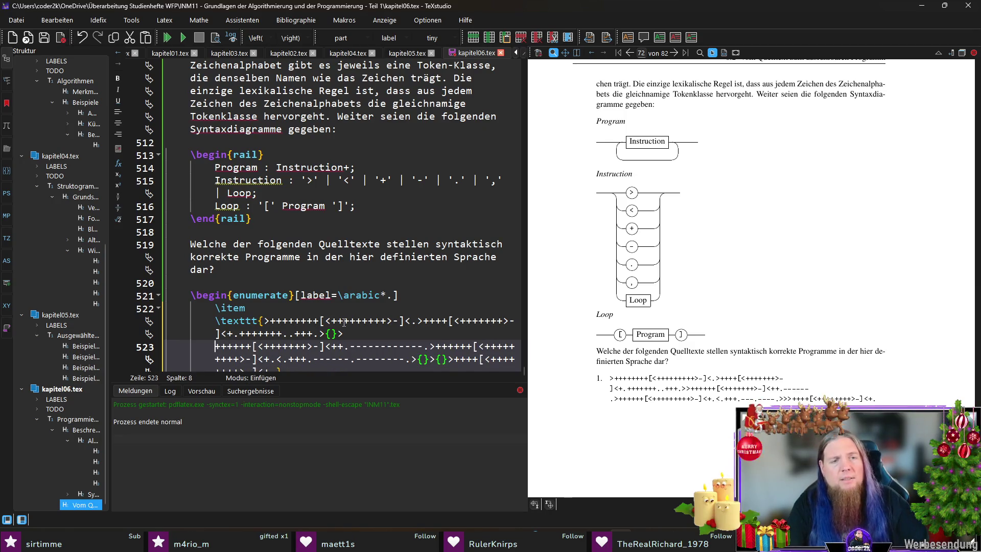
{"action": "key", "text": "F5"}
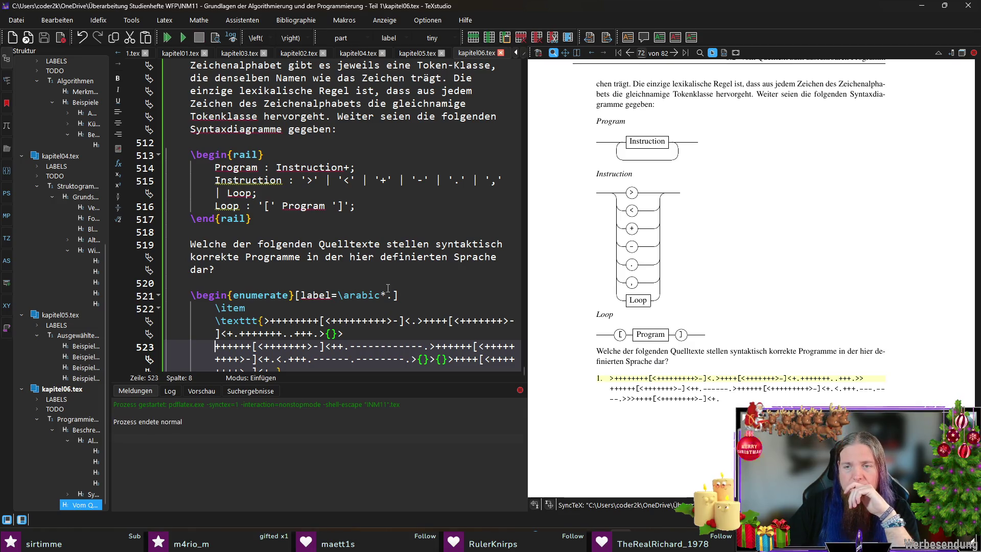
{"action": "scroll", "coordinate": [390, 305], "scroll_direction": "down", "scroll_amount": 1}
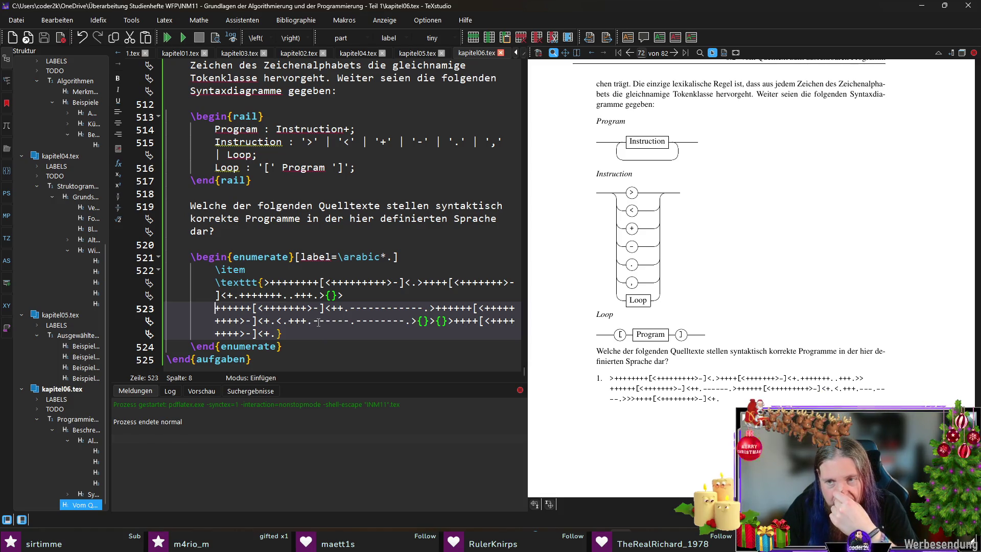
{"action": "left_click", "coordinate": [324, 321]}
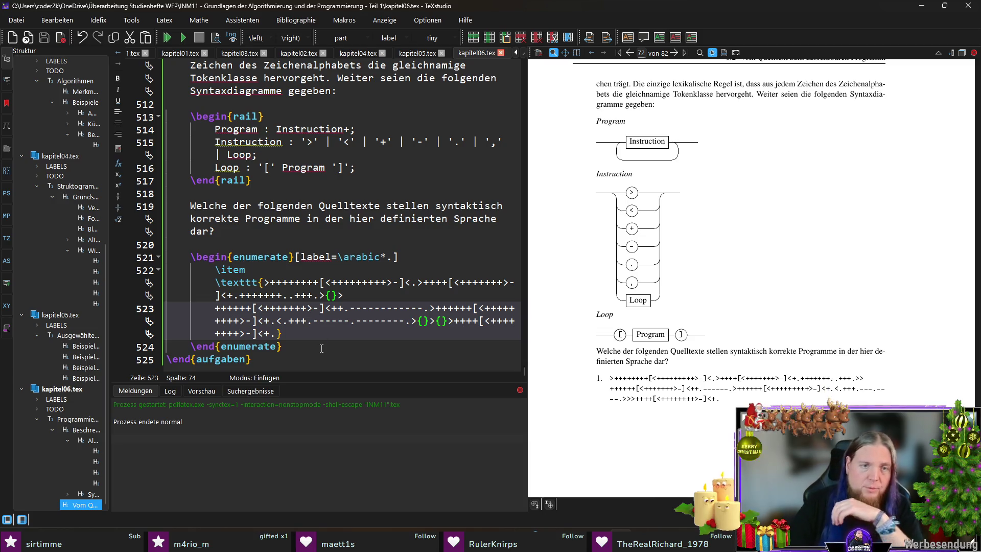
{"action": "key", "text": "Return"}
{"action": "key", "text": "F5"}
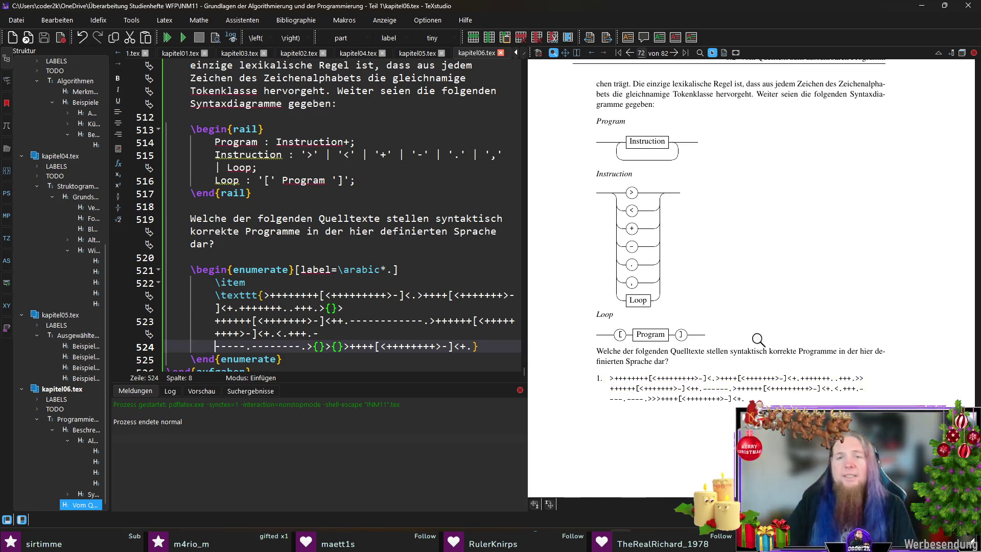
{"action": "left_click_drag", "start_coordinate": [649, 381], "coordinate": [713, 383]}
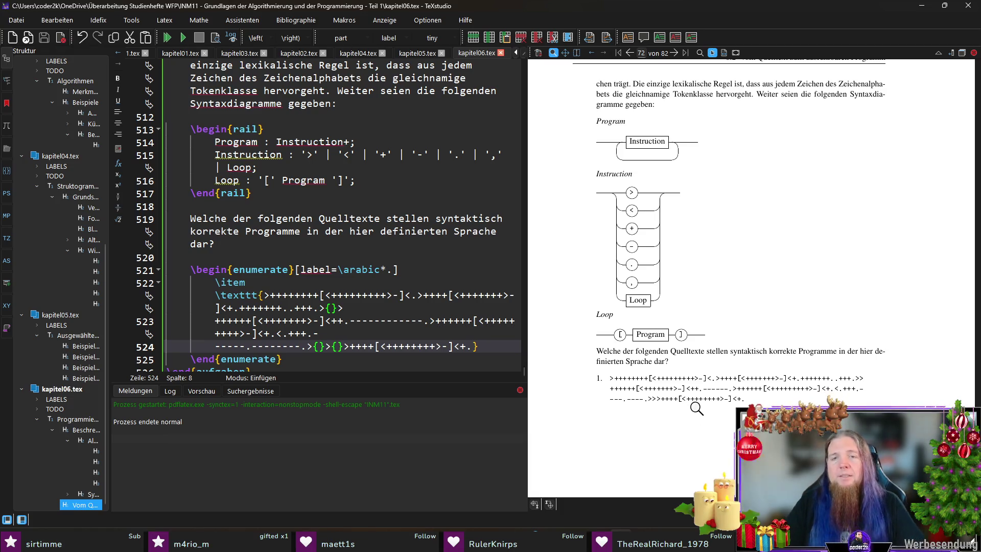
{"action": "scroll", "coordinate": [315, 349], "scroll_direction": "down", "scroll_amount": 1}
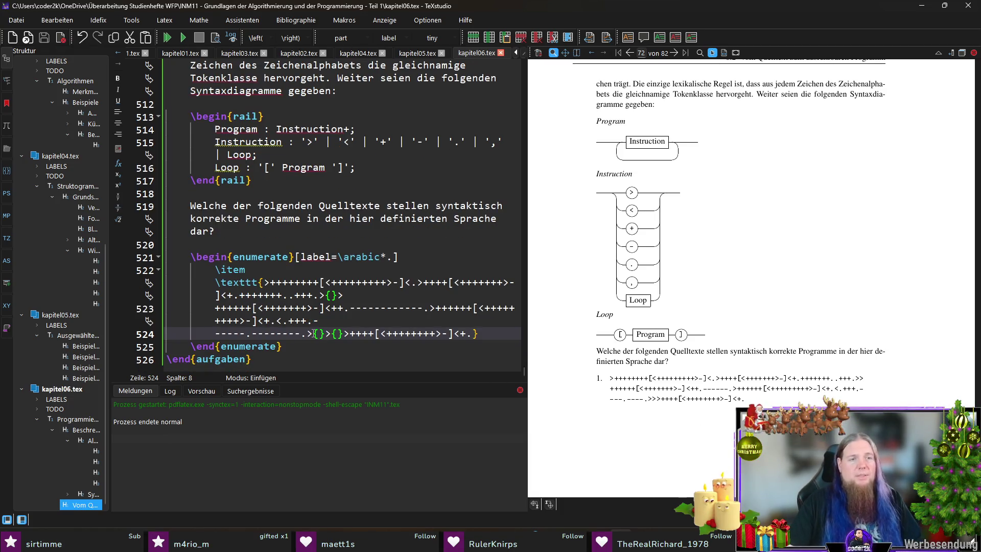
Start a second list item with an empty \texttt command below the first code string.
{"action": "left_click", "coordinate": [275, 272]}
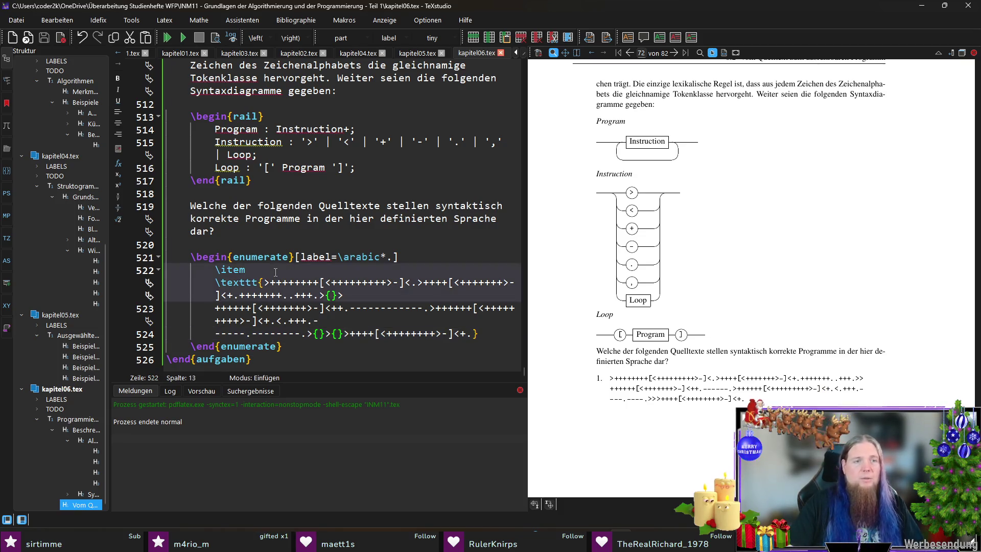
{"action": "left_click", "coordinate": [484, 331]}
{"action": "key", "text": "Return"}
{"action": "key", "text": "Return"}
{"action": "type", "text": "\\ite"}
Add the second \item with its \texttt code string and recompile the PDF.
{"action": "key", "text": "Return"}
{"action": "type", "text": "\\tex"}
{"action": "key", "text": "Return"}
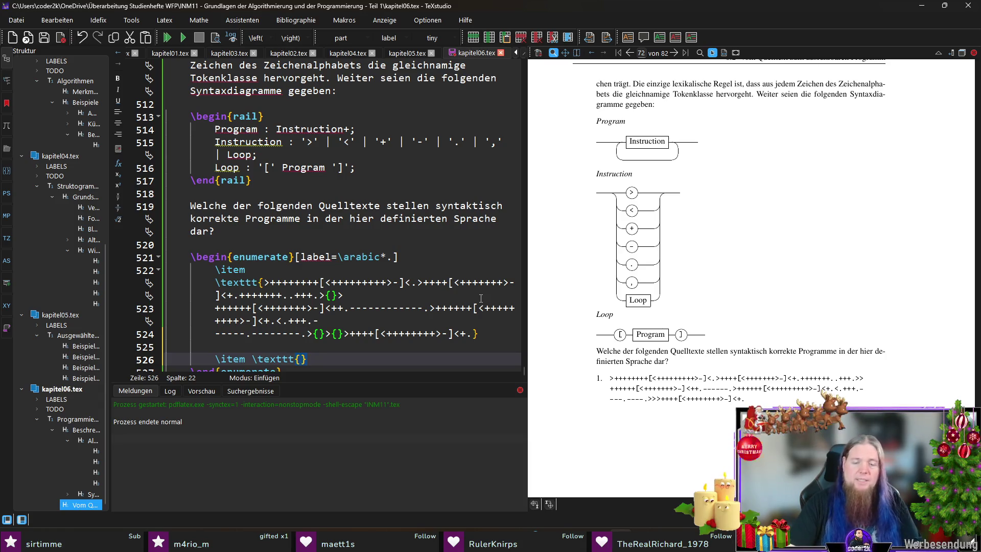
{"action": "type", "text": "++++<<<--<"}
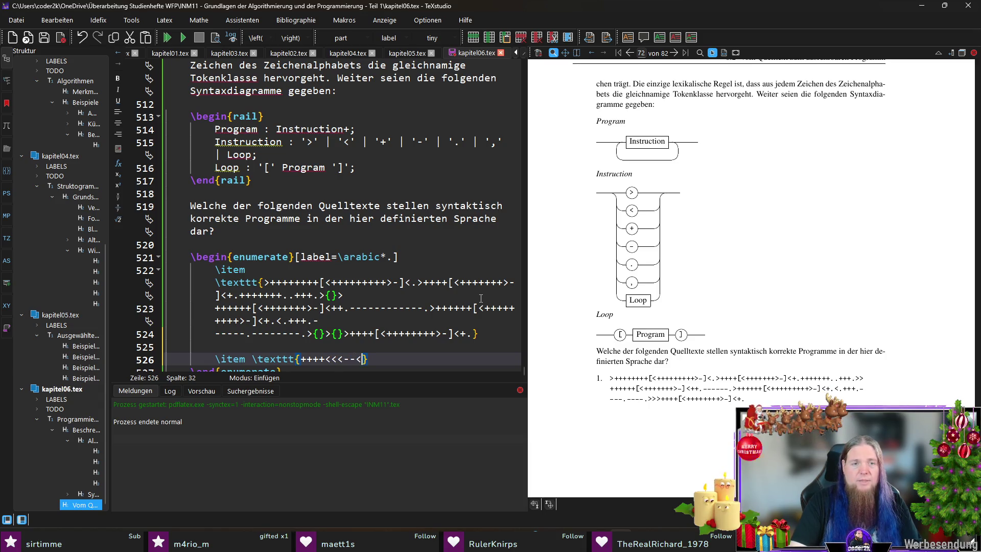
{"action": "type", "text": ">>>"}
{"action": "type", "text": "[]"}
{"action": "type", "text": "---"}
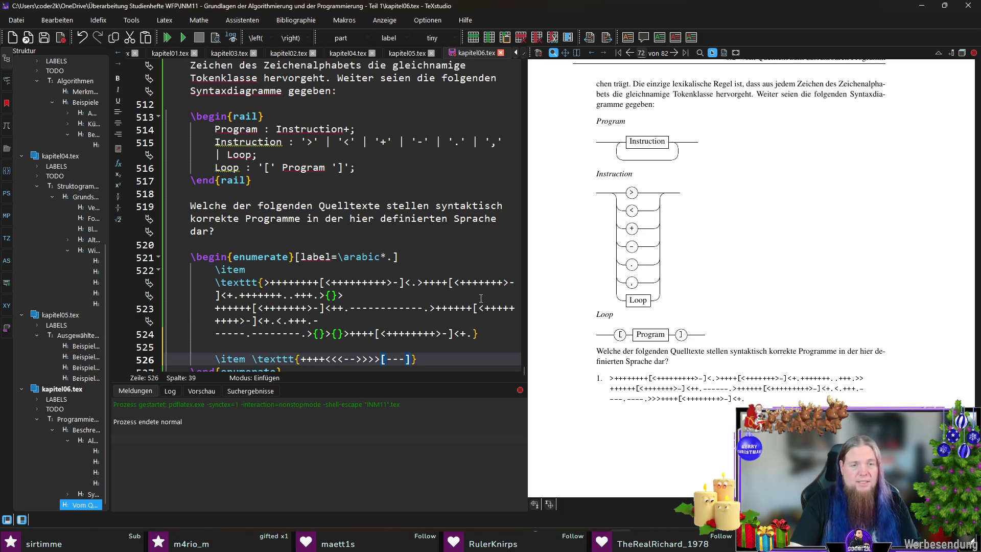
{"action": "type", "text": "++<>"}
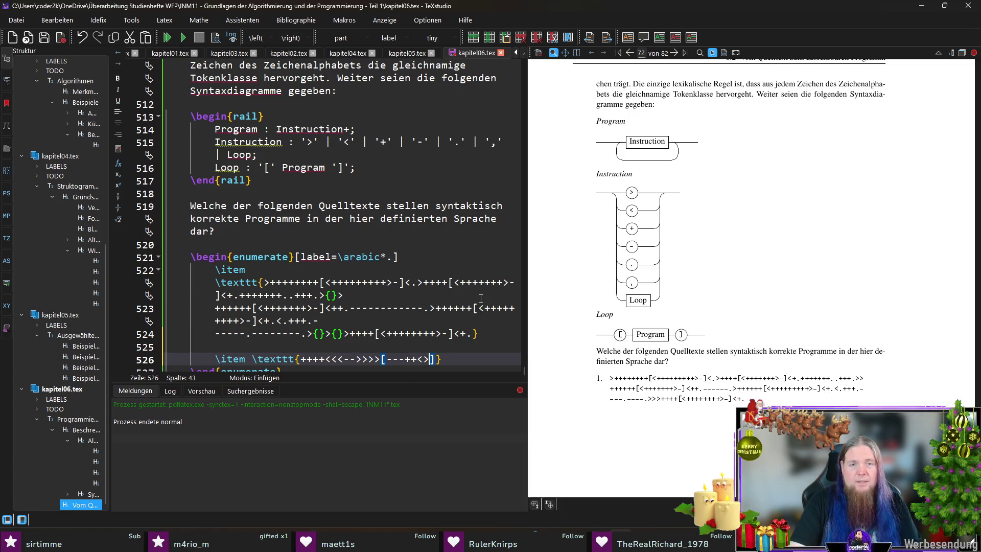
{"action": "key", "text": "Left"}
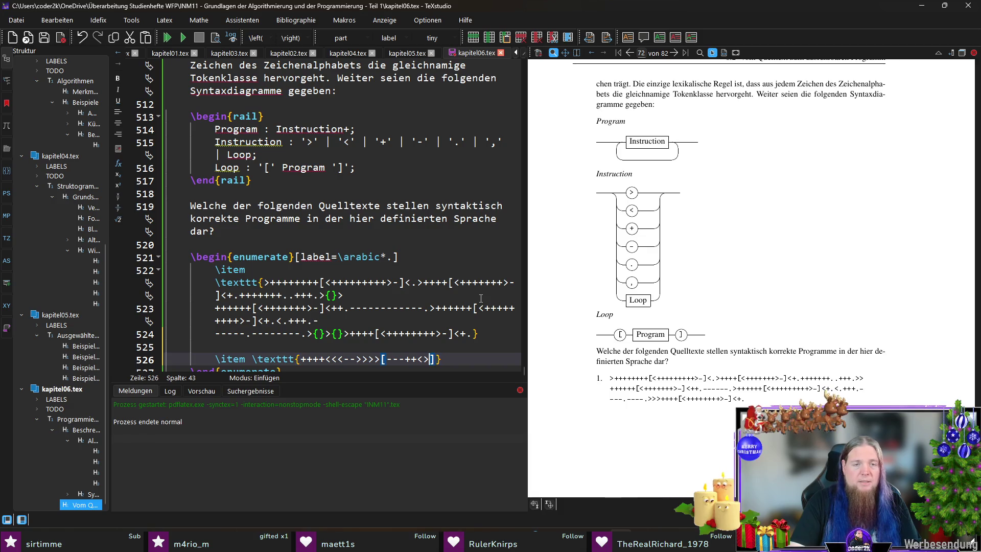
{"action": "type", "text": "[]"}
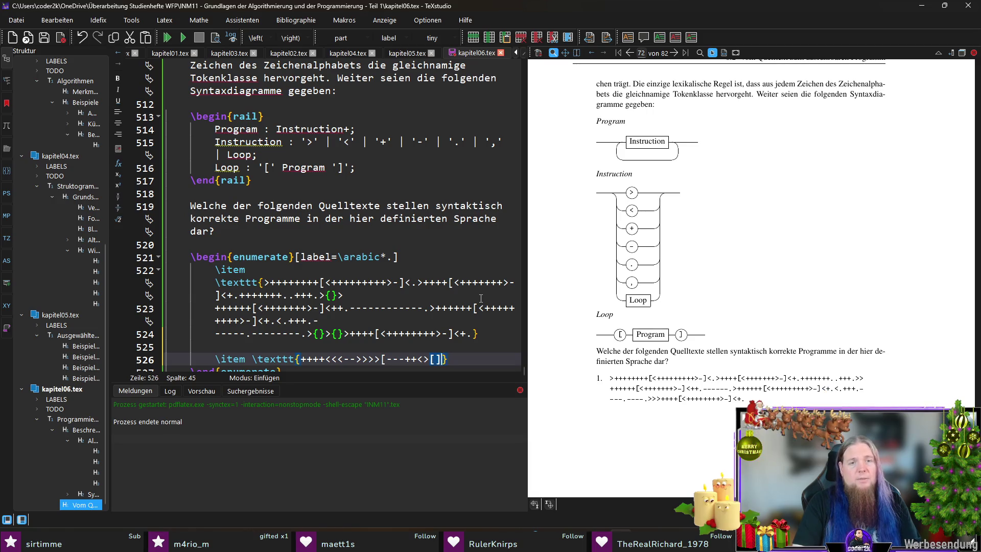
{"action": "type", "text": ">>>---"}
{"action": "key", "text": "F5"}
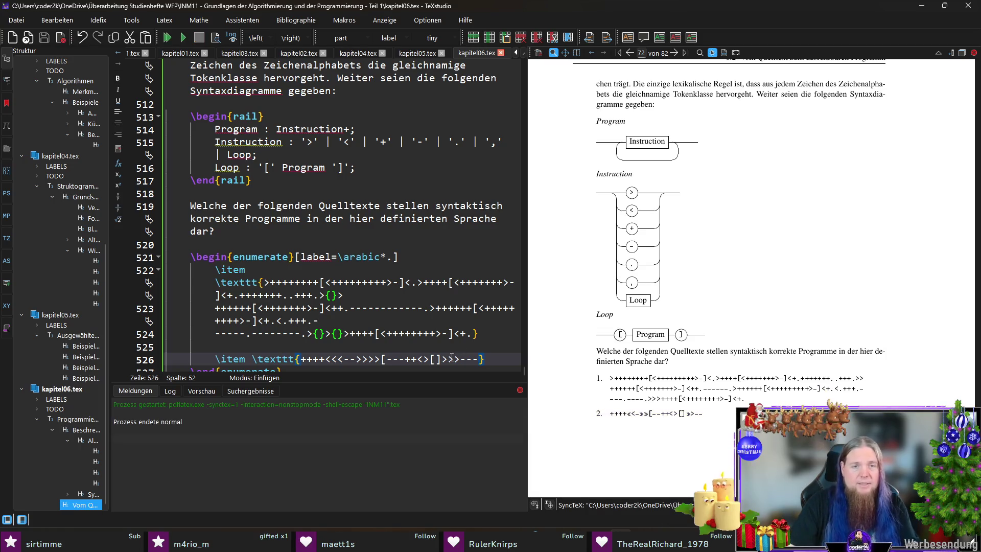
{"action": "type", "text": "{}>"}
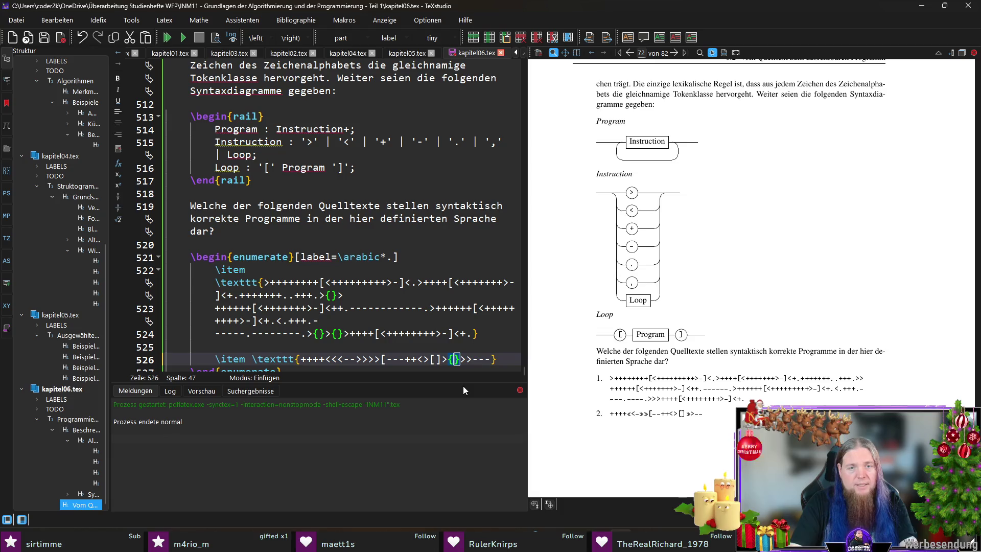
Insert {} separators between consecutive > characters in the second code string and recompile.
{"action": "key", "text": "Right"}
{"action": "type", "text": "{}>"}
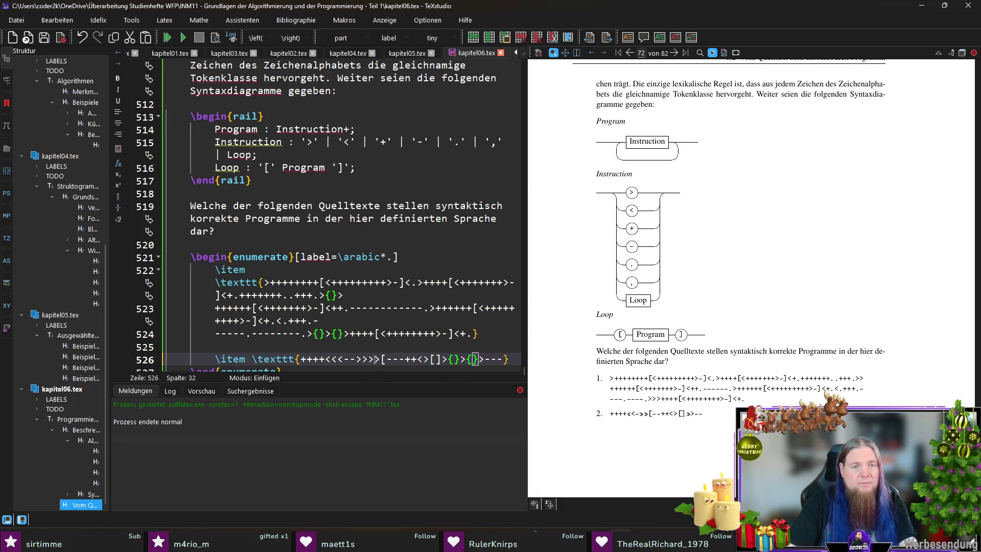
{"action": "type", "text": "{}"}
{"action": "key", "text": "Left"}
{"action": "key", "text": "Left"}
{"action": "key", "text": "Left"}
{"action": "type", "text": "{}"}
{"action": "key", "text": "Left"}
{"action": "key", "text": "Left"}
{"action": "key", "text": "Left"}
{"action": "type", "text": "{"}
{"action": "key", "text": "F5"}
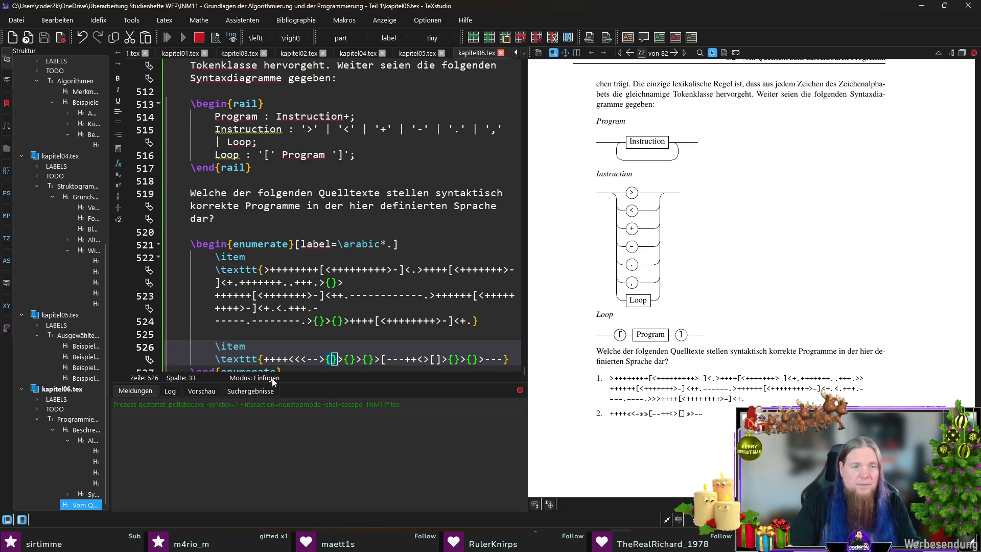
Separate the two < signs with {}, recompile, and start a third \item line below.
{"action": "left_click", "coordinate": [290, 360]}
{"action": "type", "text": "{}<"}
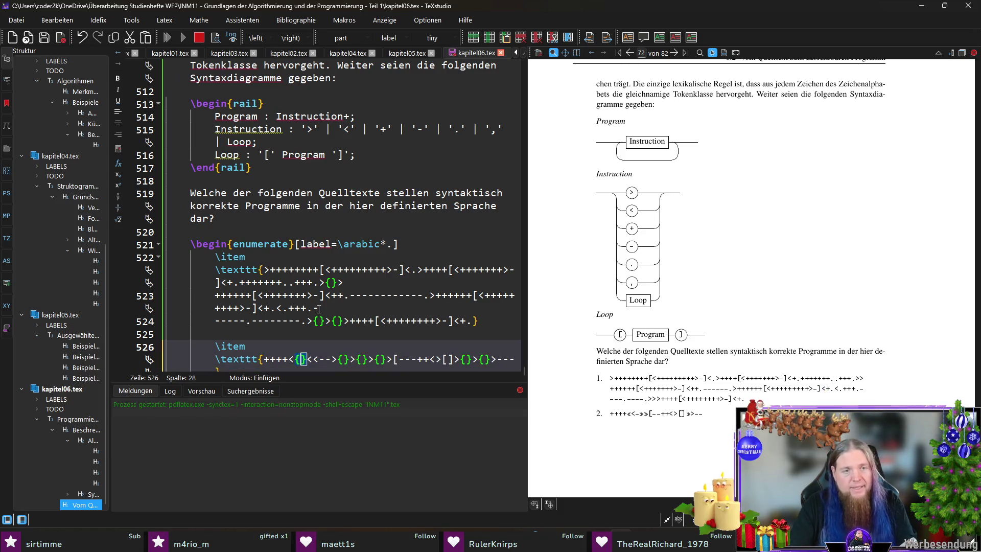
{"action": "type", "text": "{"}
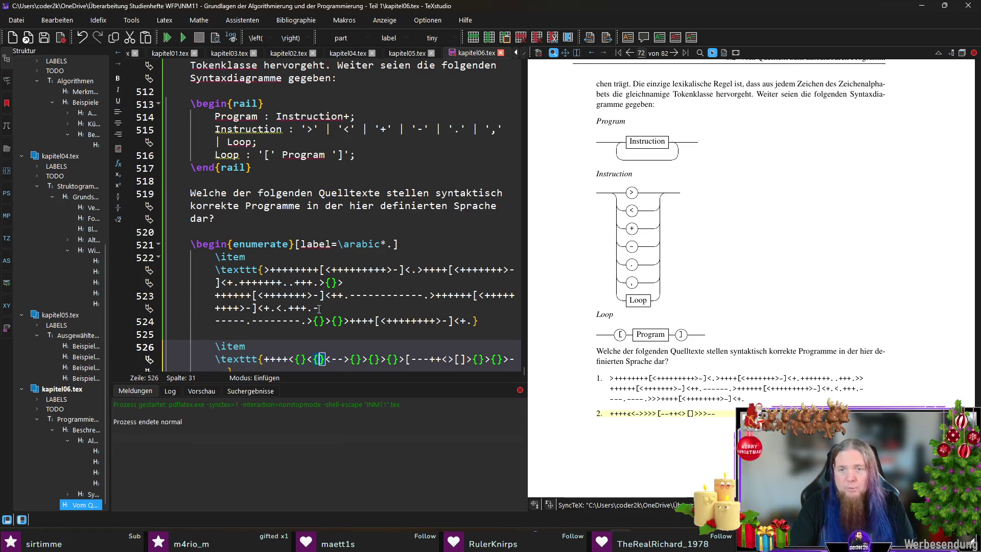
{"action": "key", "text": "F5"}
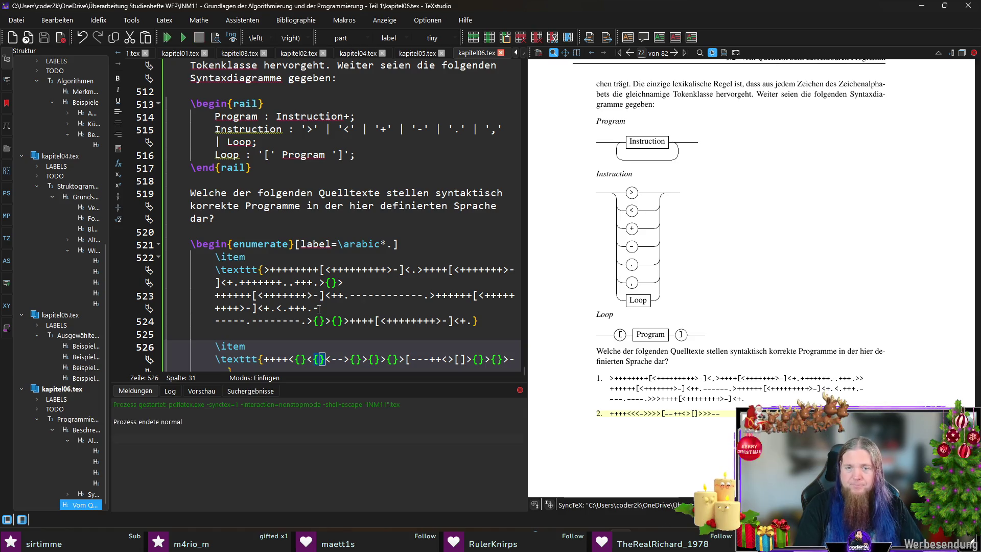
{"action": "scroll", "coordinate": [364, 314], "scroll_direction": "down", "scroll_amount": 1}
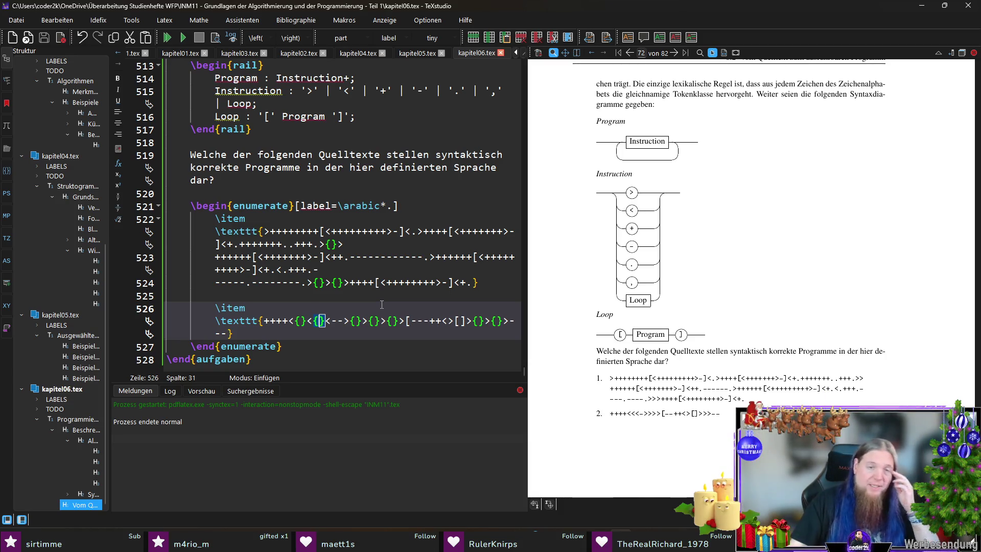
{"action": "left_click", "coordinate": [305, 333]}
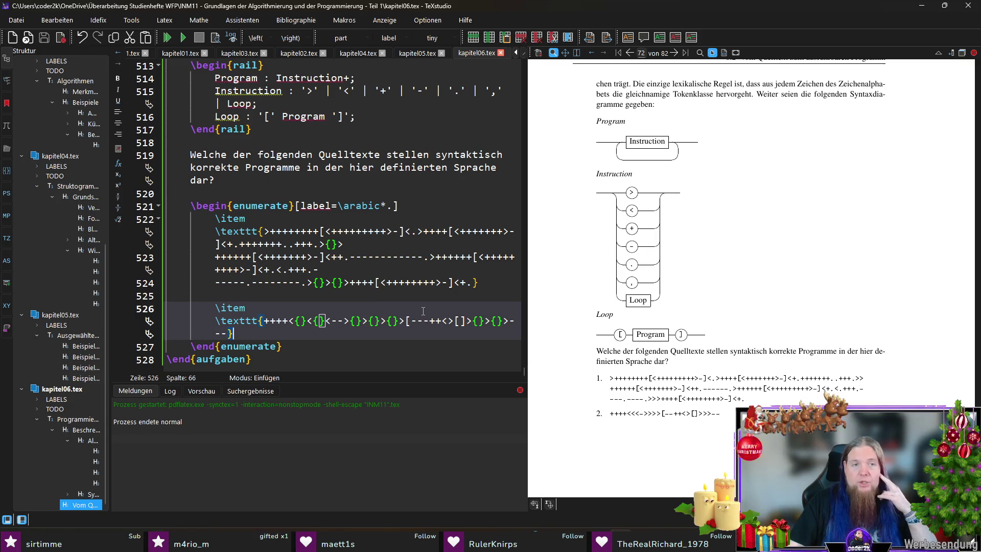
{"action": "key", "text": "Return"}
{"action": "key", "text": "Return"}
{"action": "type", "text": "\\item"}
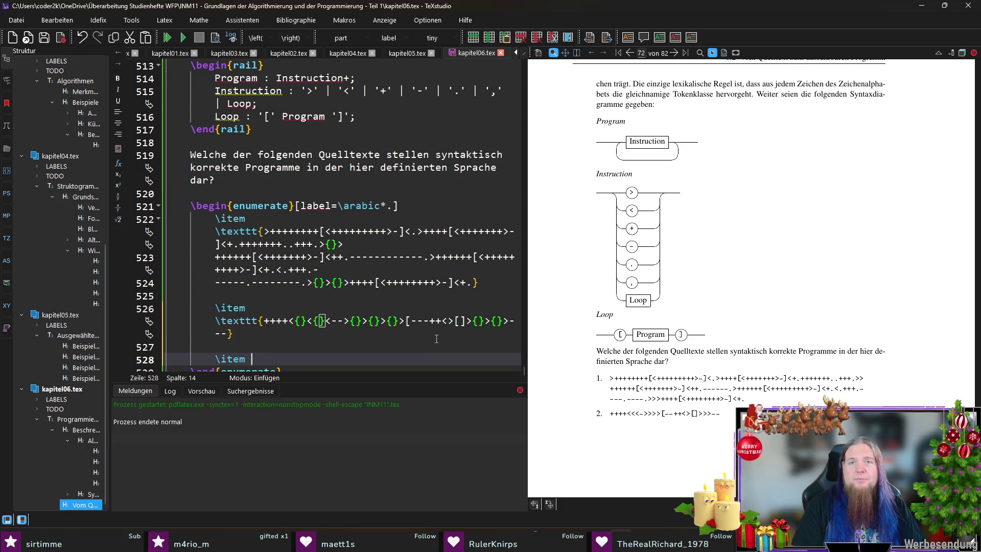
{"action": "type", "text": "extt{"}
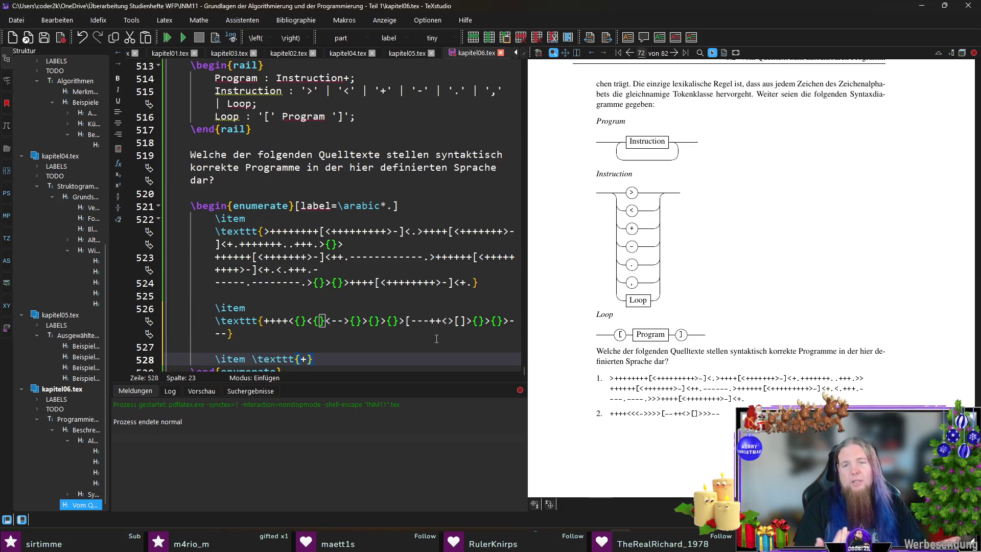
Make the third item \texttt{+} and begin a fourth item line below it.
{"action": "key", "text": "Right"}
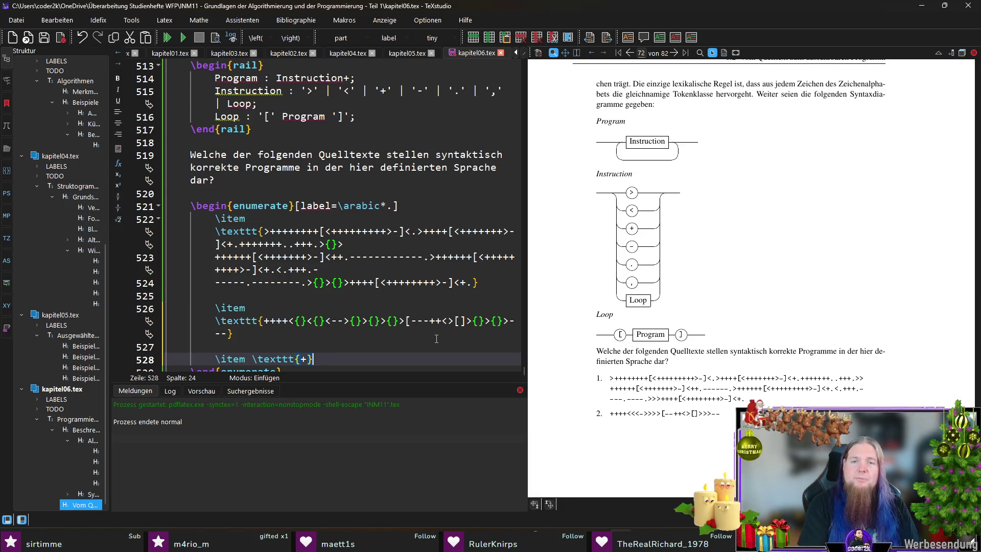
{"action": "key", "text": "Return"}
{"action": "key", "text": "Return"}
{"action": "type", "text": "\\item"}
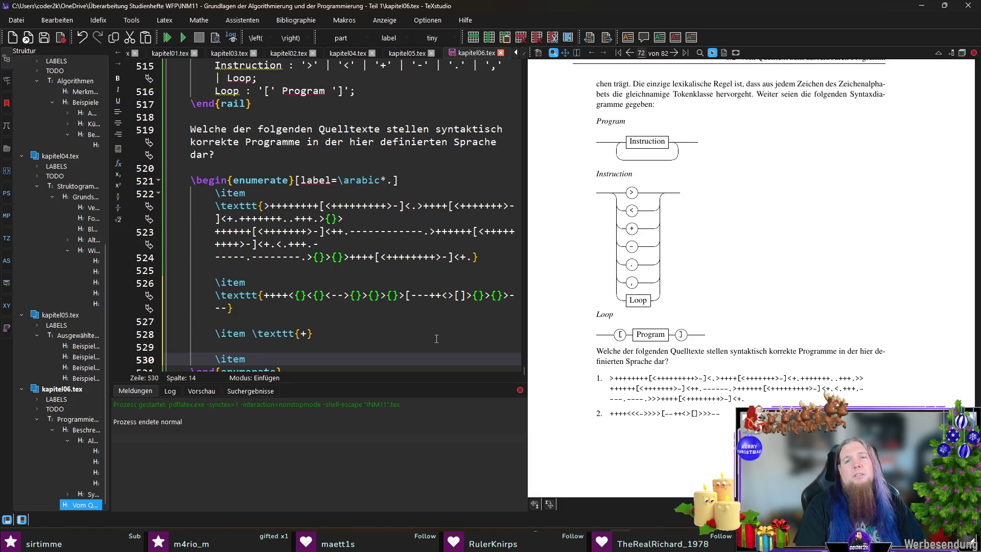
{"action": "type", "text": "$"}
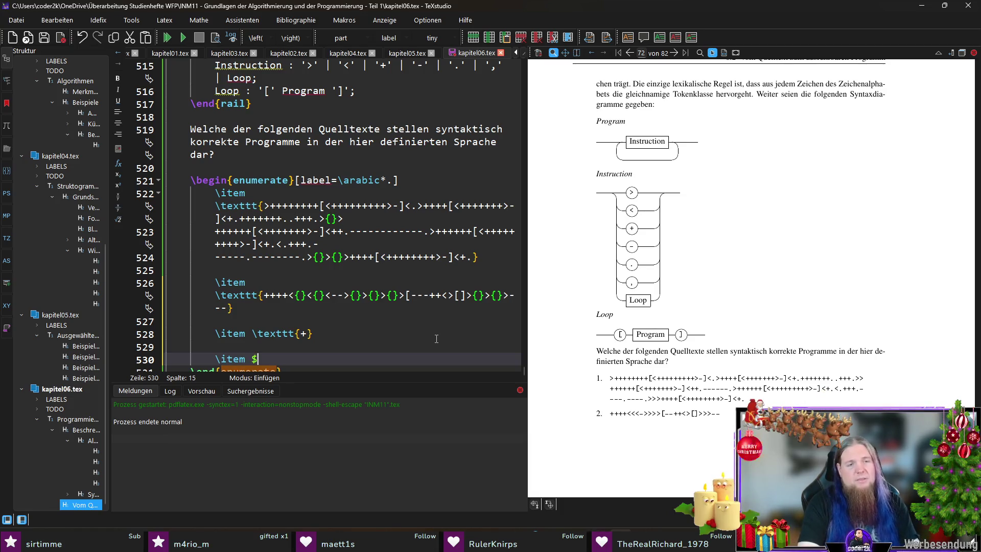
{"action": "type", "text": "\\emd"}
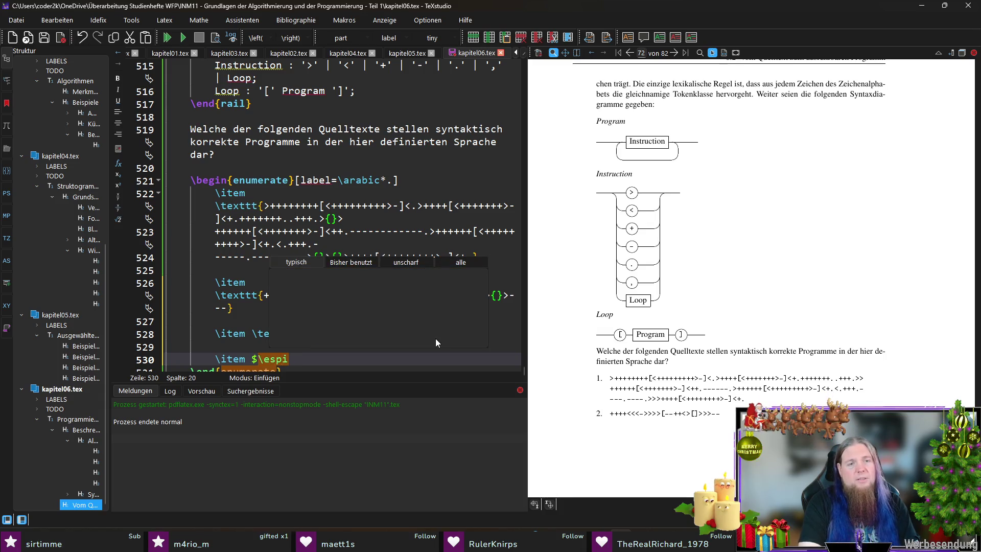
Write the fourth item as $\epsilon$ (leere Zeichenkette), save, recompile, and start the fifth item.
{"action": "key", "text": "BackSpace"}
{"action": "key", "text": "BackSpace"}
{"action": "type", "text": "psilon$ (leere Zeichenkette"}
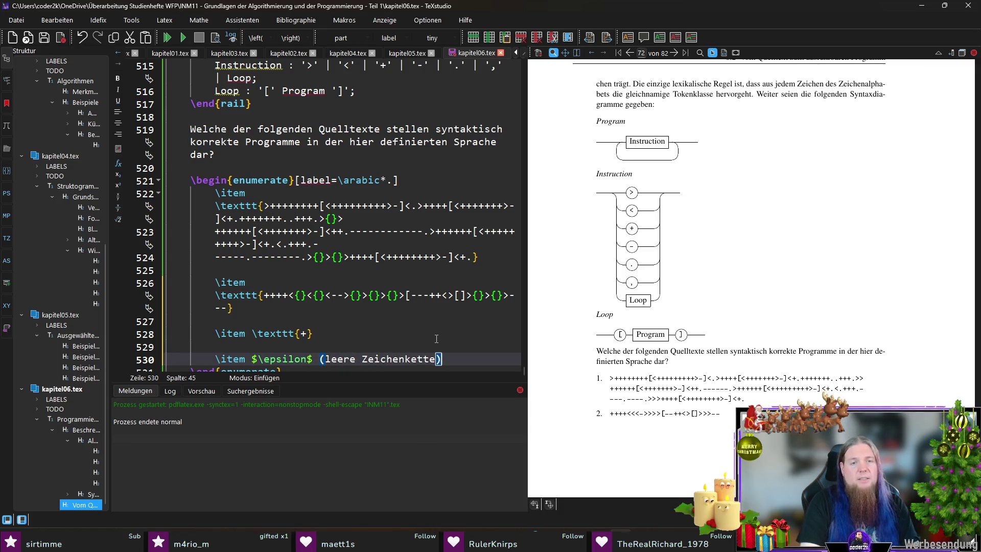
{"action": "key", "text": "ctrl+s"}
{"action": "key", "text": "F5"}
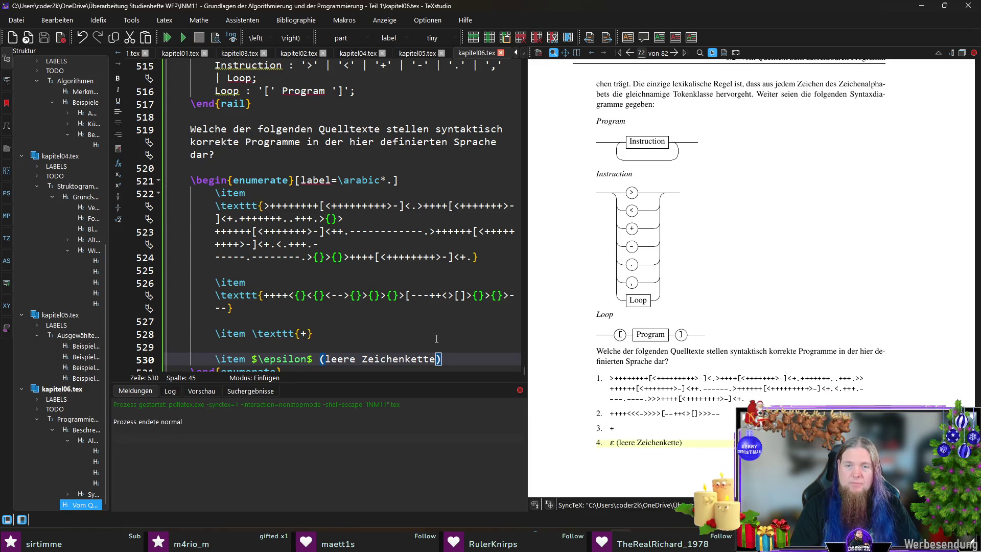
{"action": "key", "text": "Return"}
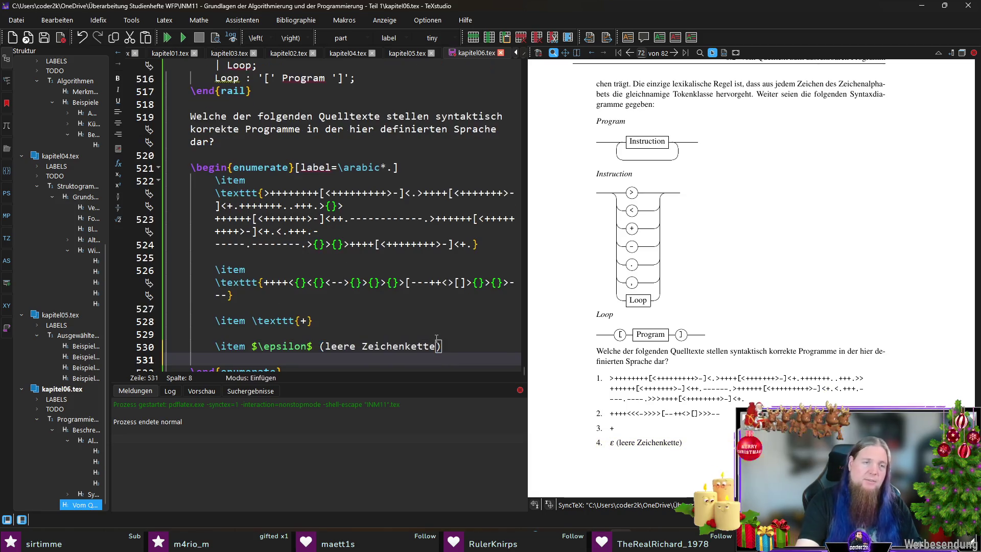
{"action": "type", "text": "\\item"}
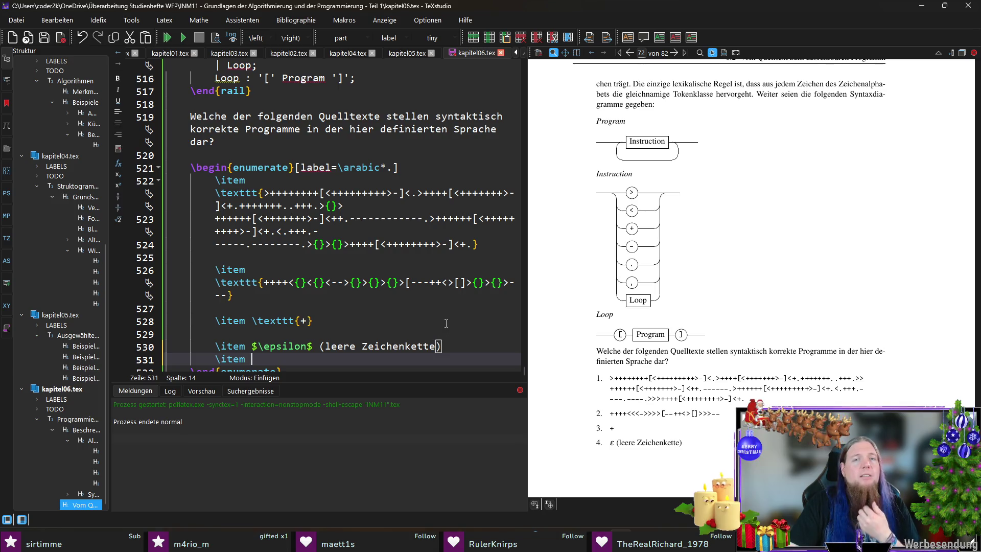
{"action": "scroll", "coordinate": [435, 295], "scroll_direction": "down", "scroll_amount": 1}
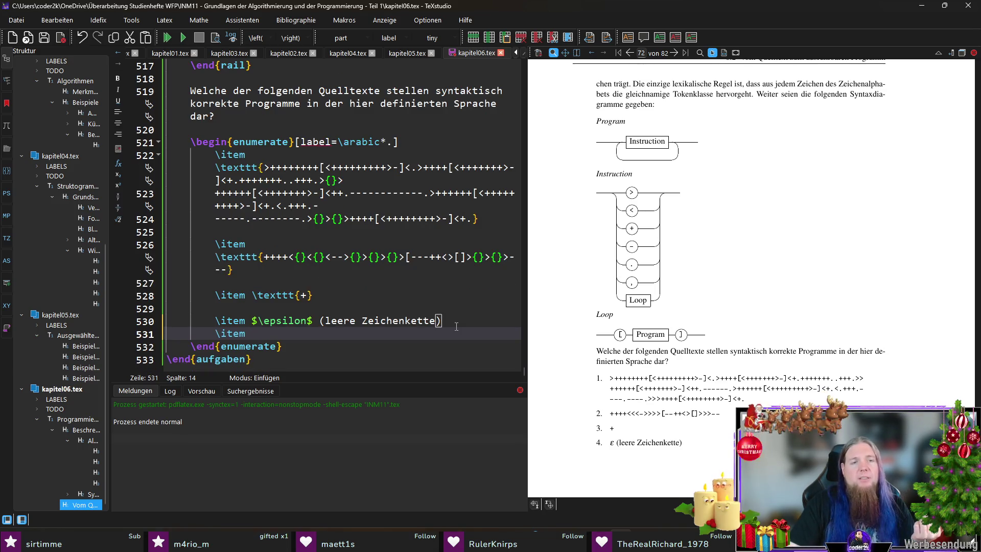
{"action": "type", "text": "exttt{"}
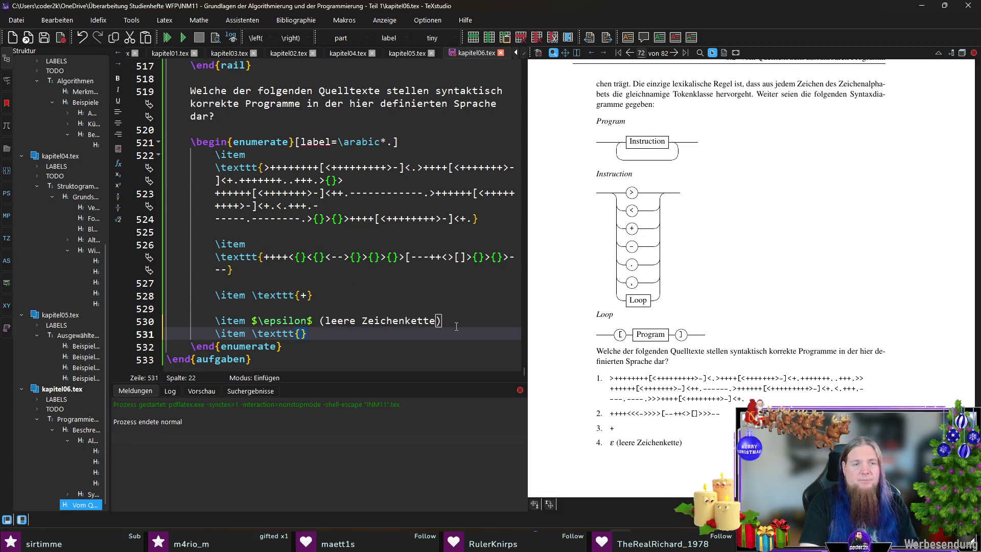
{"action": "type", "text": "+-<+-<+-,.+-,.-<"}
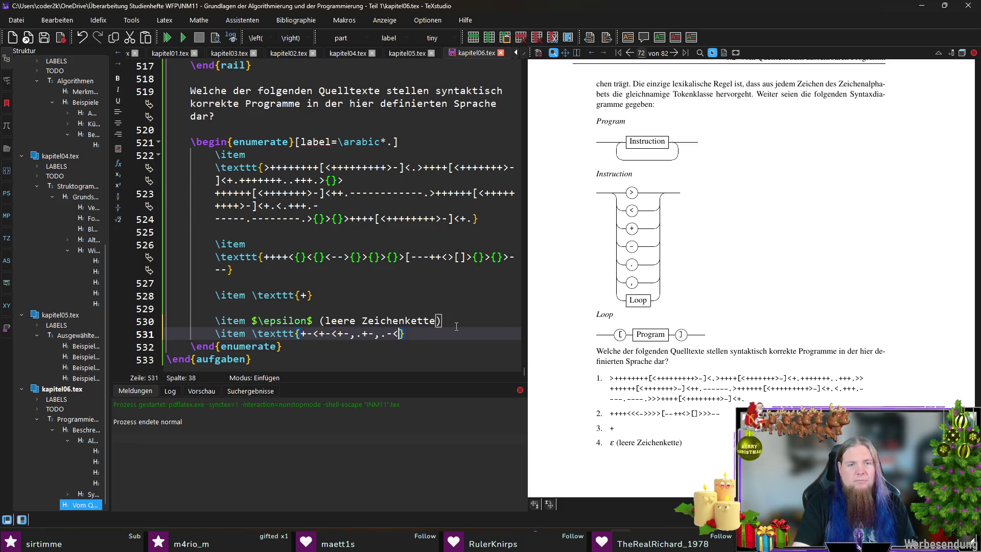
{"action": "type", "text": "++-"}
Enter the fifth code string \texttt{+-<+-]<+-,.+-,.-<[+++-} with its opening bracket, recompile, and start the sixth item.
{"action": "key", "text": "Left"}
{"action": "key", "text": "Left"}
{"action": "key", "text": "Left"}
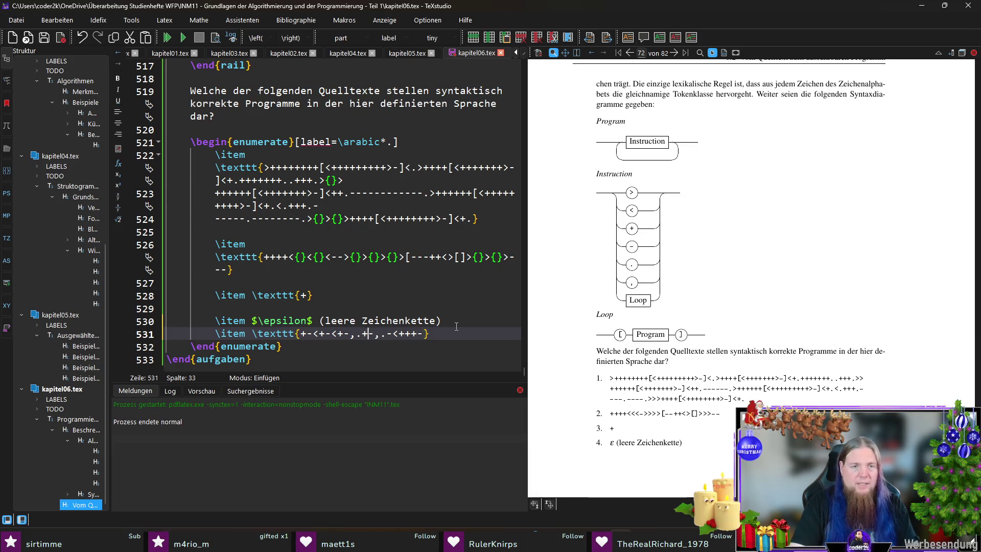
{"action": "type", "text": "]"}
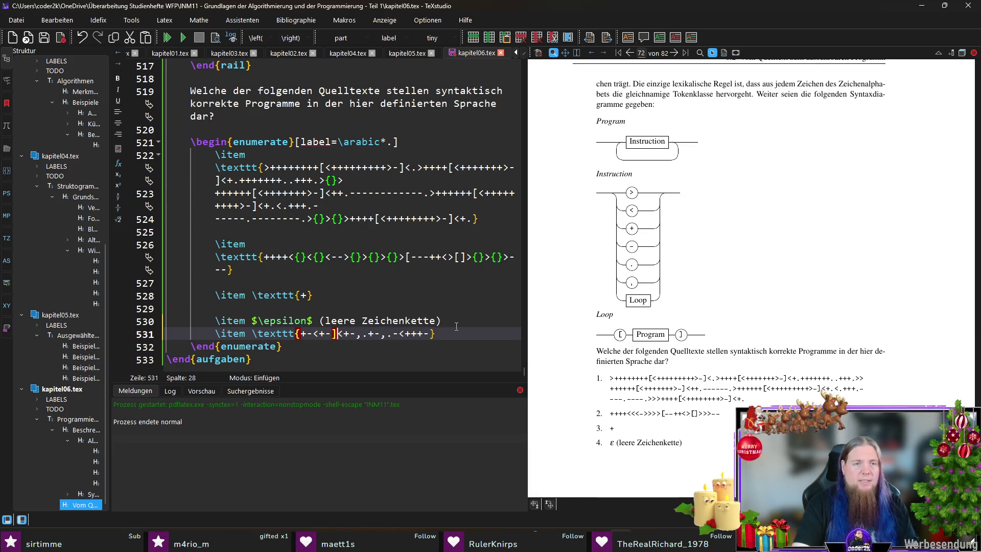
{"action": "type", "text": "["}
{"action": "key", "text": "Right"}
{"action": "key", "text": "Right"}
{"action": "key", "text": "Right"}
{"action": "type", "text": "]"}
{"action": "key", "text": "F5"}
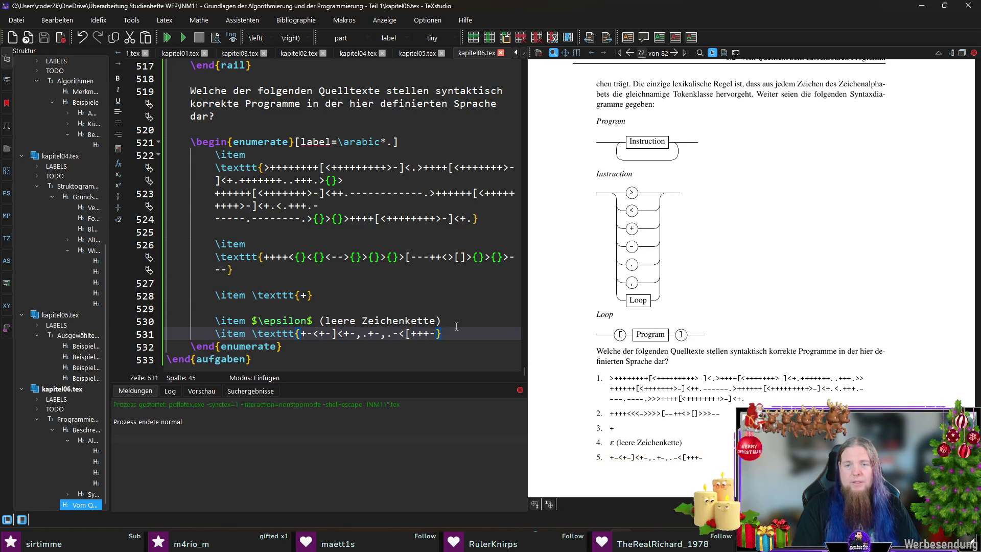
{"action": "key", "text": "Return"}
{"action": "type", "text": "\\i"}
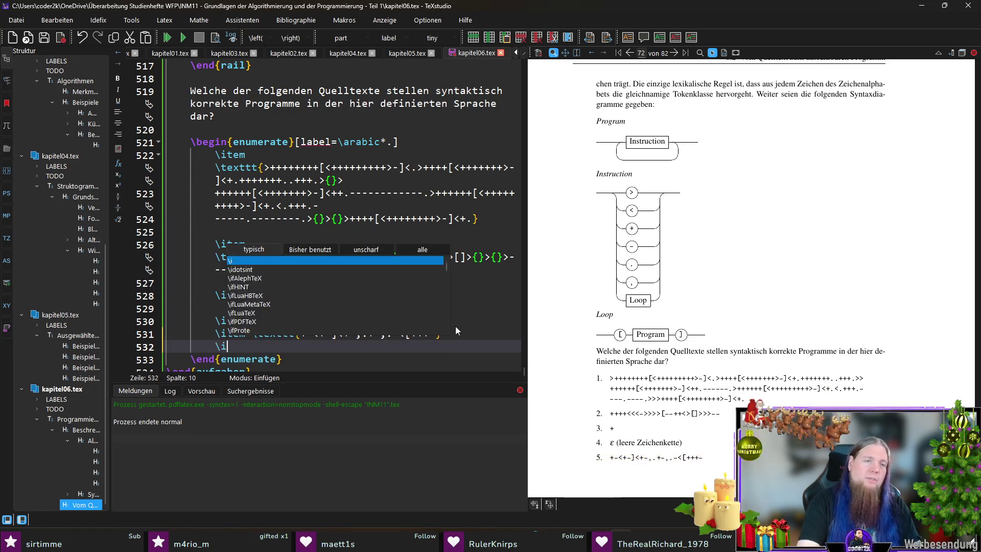
{"action": "type", "text": "tem \texttt{[[[[[[[[[."}
Finish the sixth item as \texttt{[[[[[[[[.]]]]]]]]}, recompile, and magnify the rendered list in the preview.
{"action": "key", "text": "End"}
{"action": "key", "text": "F5"}
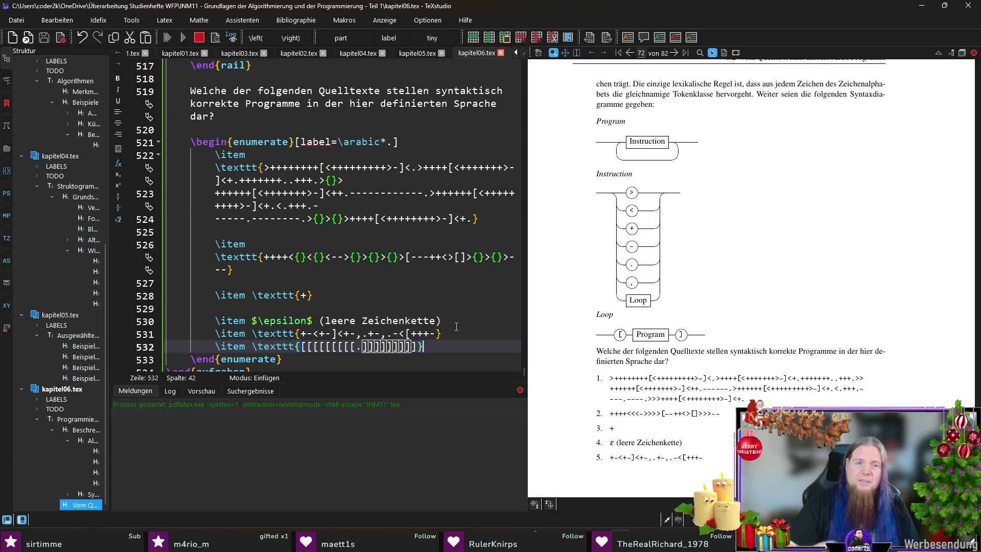
{"action": "scroll", "coordinate": [456, 326], "scroll_direction": "down", "scroll_amount": 1}
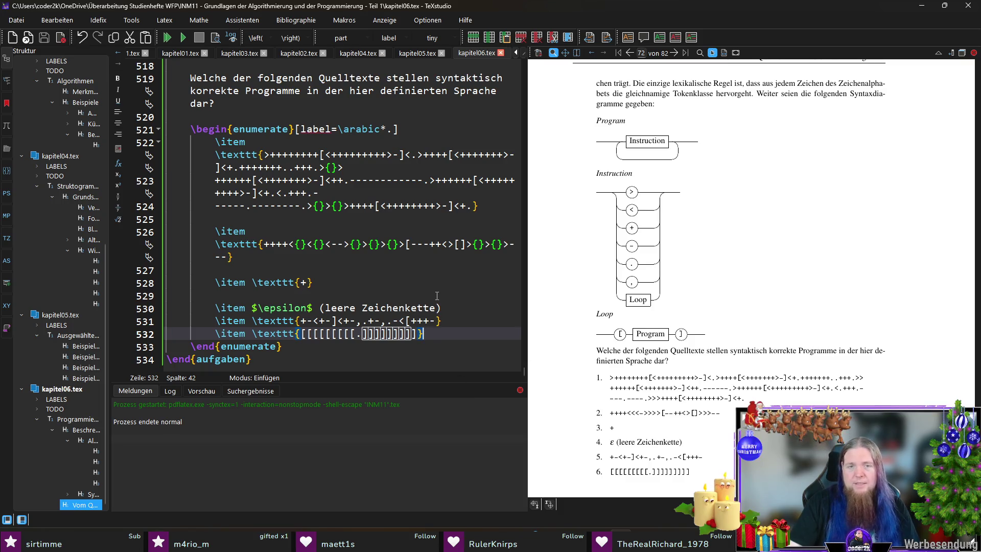
{"action": "double_click", "coordinate": [357, 334]}
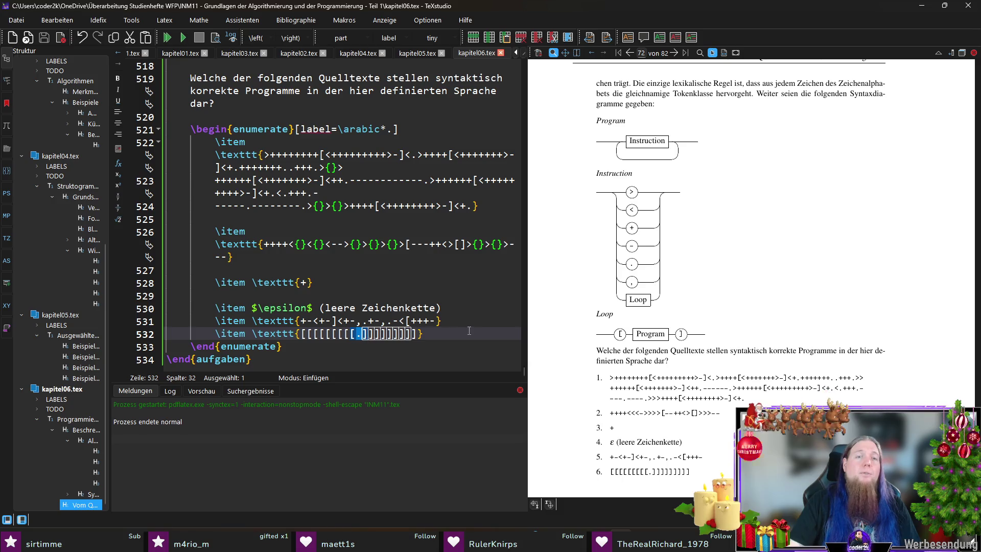
{"action": "key", "text": "Down"}
{"action": "left_click", "coordinate": [431, 339]}
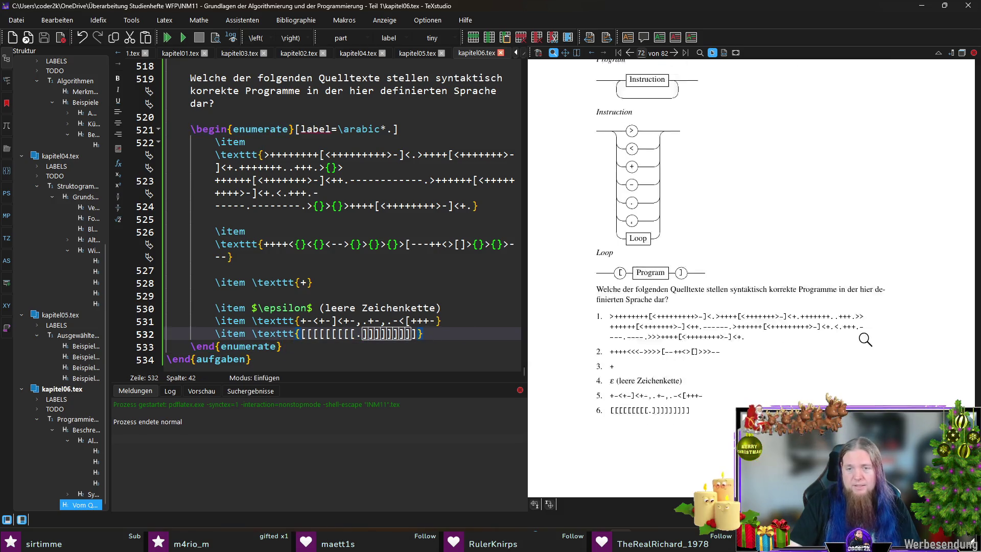
{"action": "scroll", "coordinate": [651, 307], "scroll_direction": "down", "scroll_amount": 3}
{"action": "left_click_drag", "start_coordinate": [625, 347], "coordinate": [678, 349]}
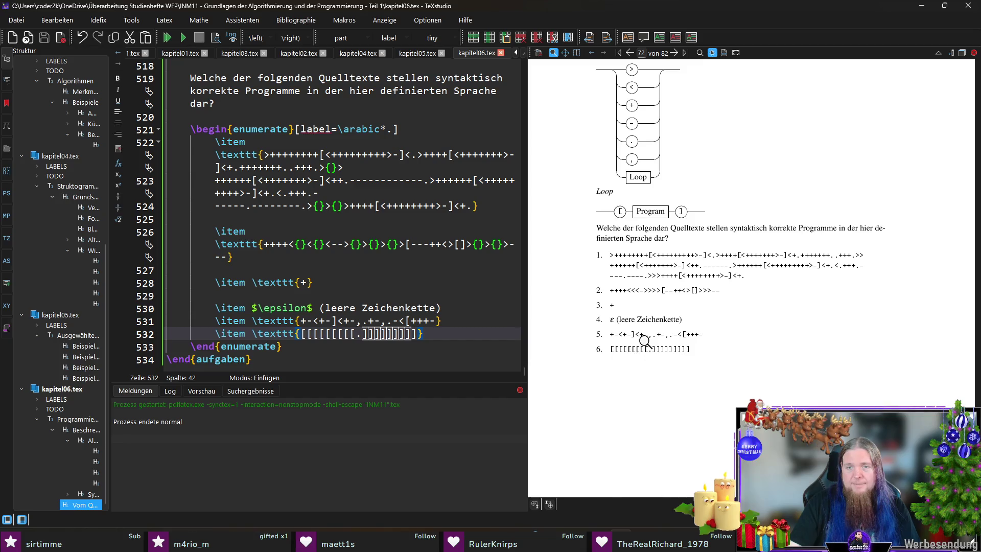
{"action": "scroll", "coordinate": [679, 349], "scroll_direction": "up", "scroll_amount": 3}
{"action": "scroll", "coordinate": [698, 344], "scroll_direction": "up", "scroll_amount": 3}
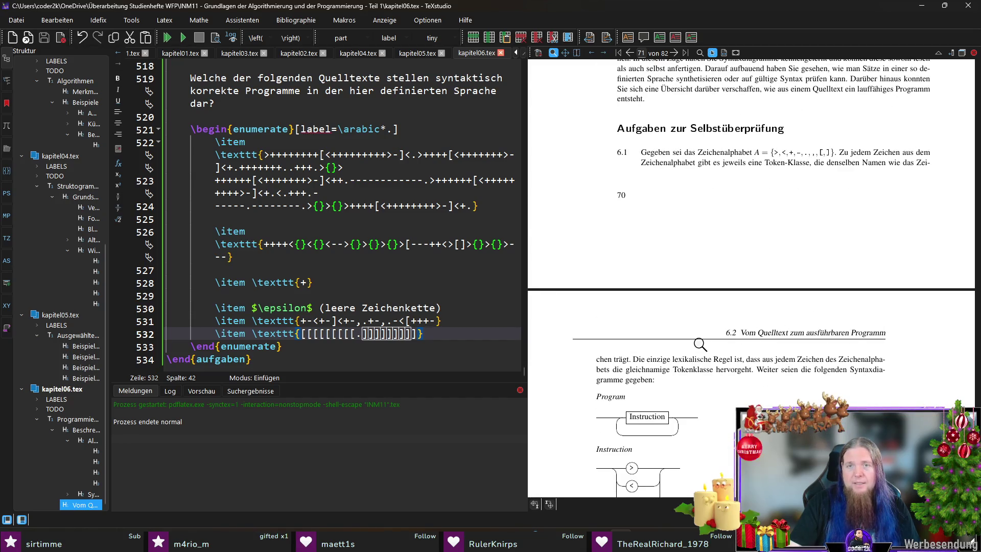
{"action": "scroll", "coordinate": [699, 344], "scroll_direction": "down", "scroll_amount": 5}
{"action": "scroll", "coordinate": [708, 356], "scroll_direction": "down", "scroll_amount": 2}
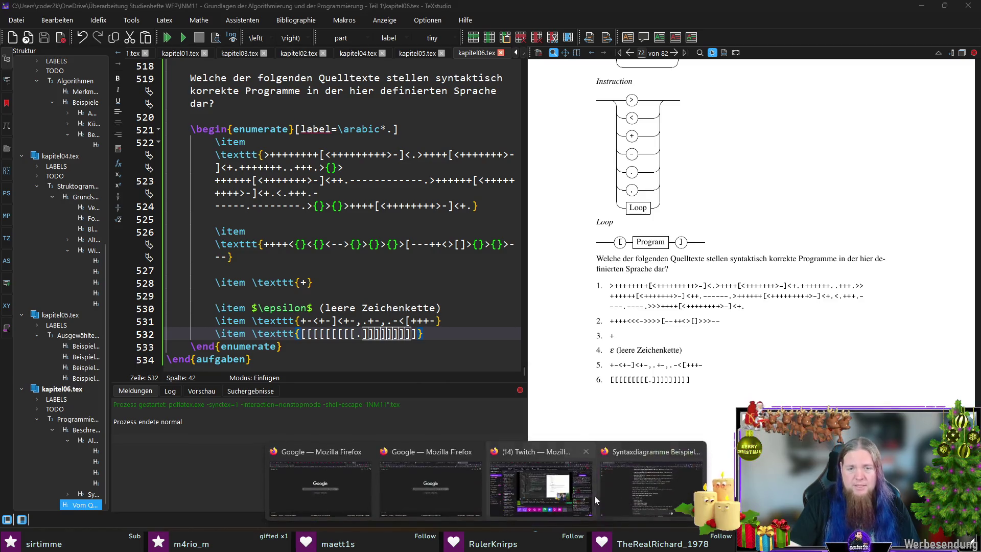
Switch from the PDF preview to the Firefox ChatGPT conversation.
{"action": "left_click", "coordinate": [594, 496]}
{"action": "scroll", "coordinate": [704, 291], "scroll_direction": "down", "scroll_amount": 3}
{"action": "scroll", "coordinate": [706, 292], "scroll_direction": "down", "scroll_amount": 1}
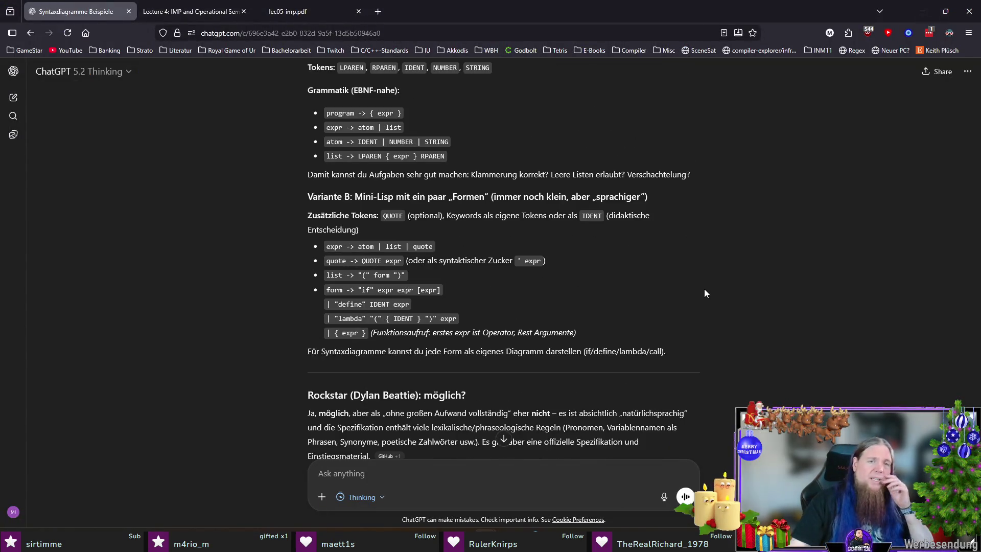
{"action": "scroll", "coordinate": [705, 292], "scroll_direction": "down", "scroll_amount": 1}
{"action": "scroll", "coordinate": [720, 292], "scroll_direction": "up", "scroll_amount": 5}
{"action": "scroll", "coordinate": [738, 293], "scroll_direction": "up", "scroll_amount": 1}
{"action": "scroll", "coordinate": [741, 289], "scroll_direction": "down", "scroll_amount": 2}
{"action": "scroll", "coordinate": [740, 291], "scroll_direction": "down", "scroll_amount": 2}
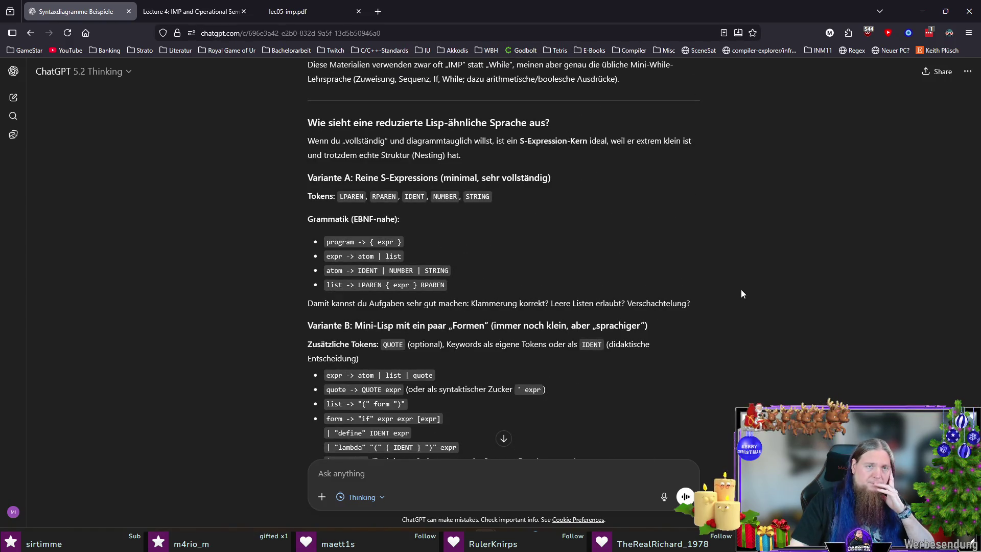
Review the S-Expressions variant in ChatGPT's answer, glance at lec05-imp.pdf, and land on the Lecture 4 IMP page.
{"action": "left_click_drag", "start_coordinate": [374, 178], "coordinate": [554, 180]}
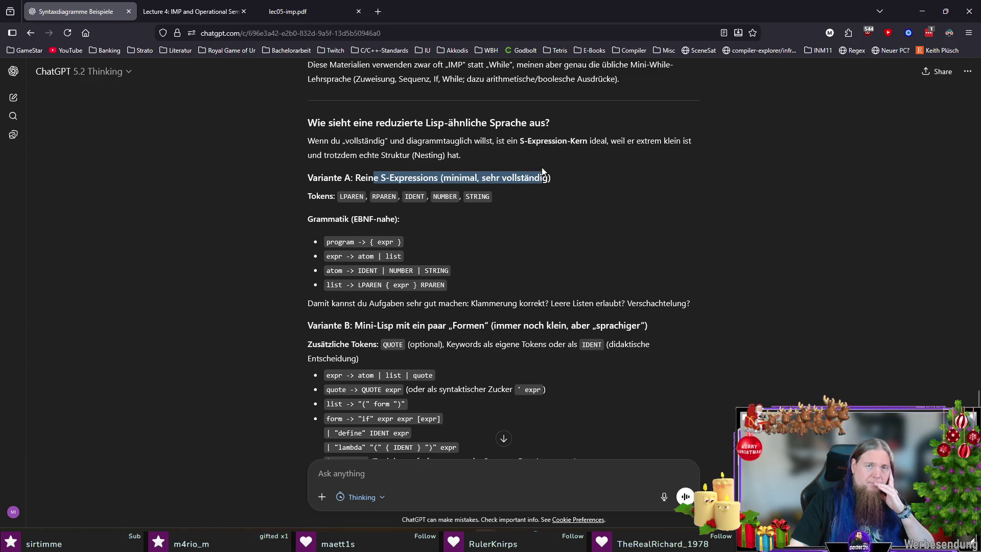
{"action": "left_click", "coordinate": [567, 194]}
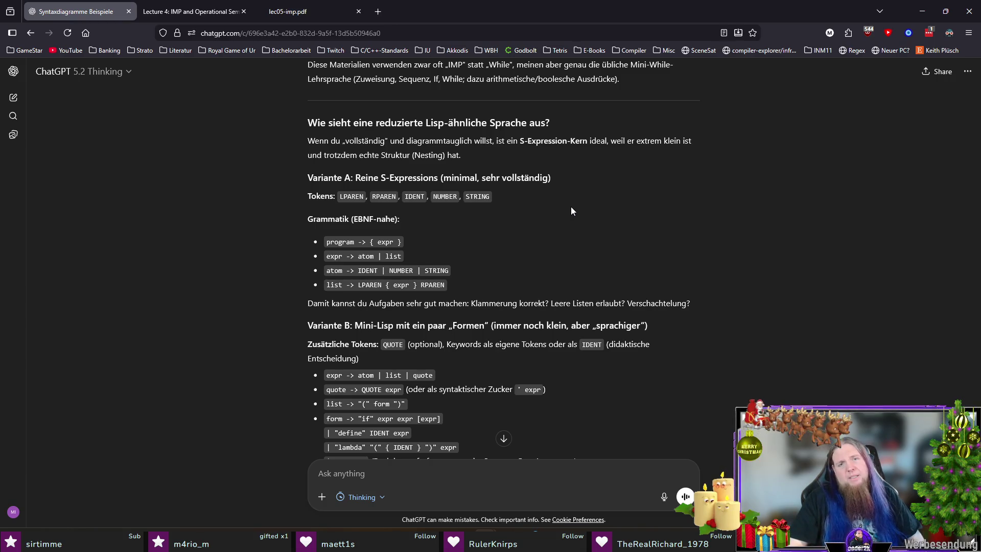
{"action": "scroll", "coordinate": [570, 207], "scroll_direction": "down", "scroll_amount": 2}
{"action": "scroll", "coordinate": [652, 197], "scroll_direction": "down", "scroll_amount": 2}
{"action": "scroll", "coordinate": [674, 253], "scroll_direction": "up", "scroll_amount": 3}
{"action": "scroll", "coordinate": [693, 295], "scroll_direction": "up", "scroll_amount": 2}
{"action": "scroll", "coordinate": [693, 293], "scroll_direction": "up", "scroll_amount": 4}
{"action": "scroll", "coordinate": [694, 293], "scroll_direction": "up", "scroll_amount": 1}
{"action": "scroll", "coordinate": [695, 297], "scroll_direction": "down", "scroll_amount": 2}
{"action": "scroll", "coordinate": [707, 295], "scroll_direction": "down", "scroll_amount": 1}
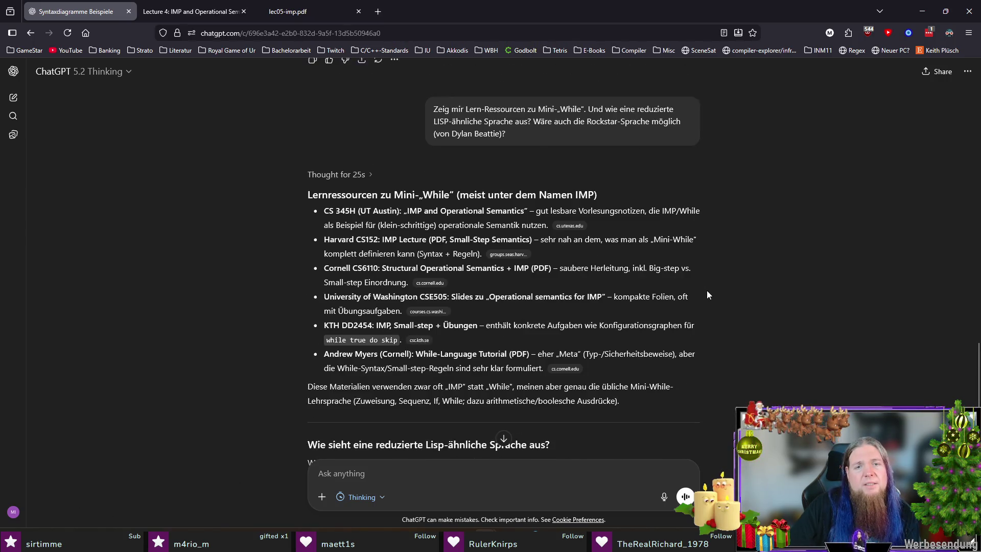
{"action": "left_click", "coordinate": [171, 15]}
{"action": "left_click", "coordinate": [277, 11]}
{"action": "left_click", "coordinate": [180, 13]}
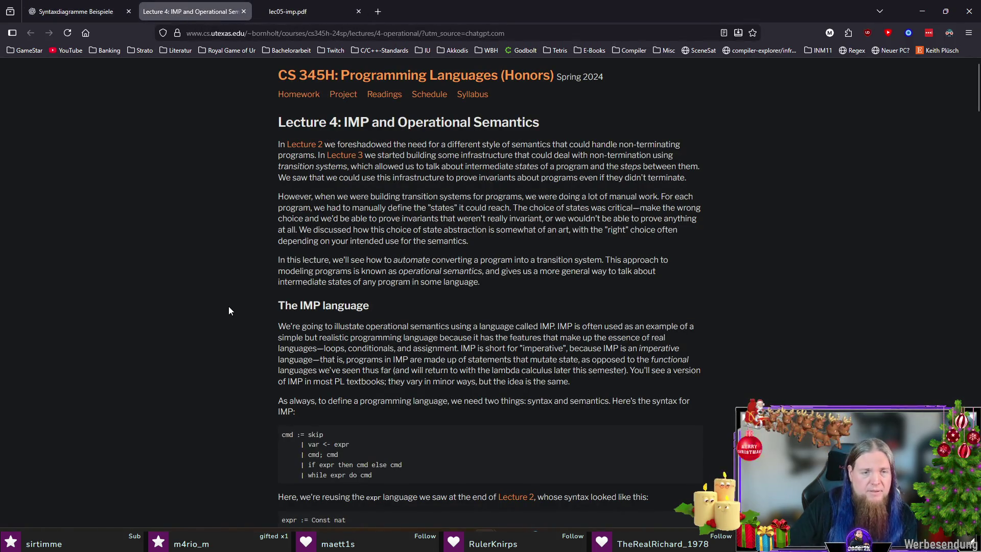
{"action": "scroll", "coordinate": [228, 307], "scroll_direction": "down", "scroll_amount": 3}
Read the expr grammar lines of the IMP language and return to kapitel06.tex in TeXstudio.
{"action": "left_click_drag", "start_coordinate": [372, 330], "coordinate": [275, 313]}
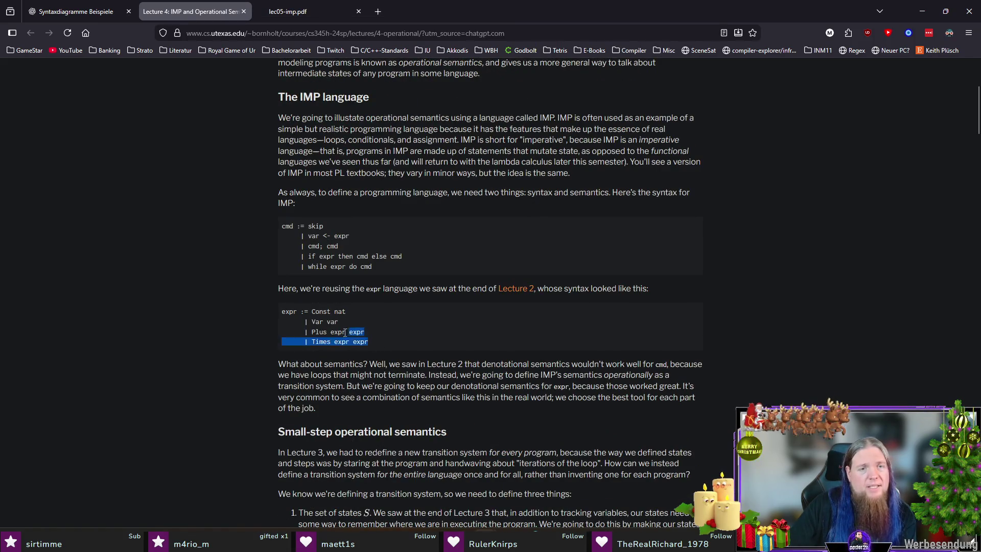
{"action": "left_click", "coordinate": [274, 313]}
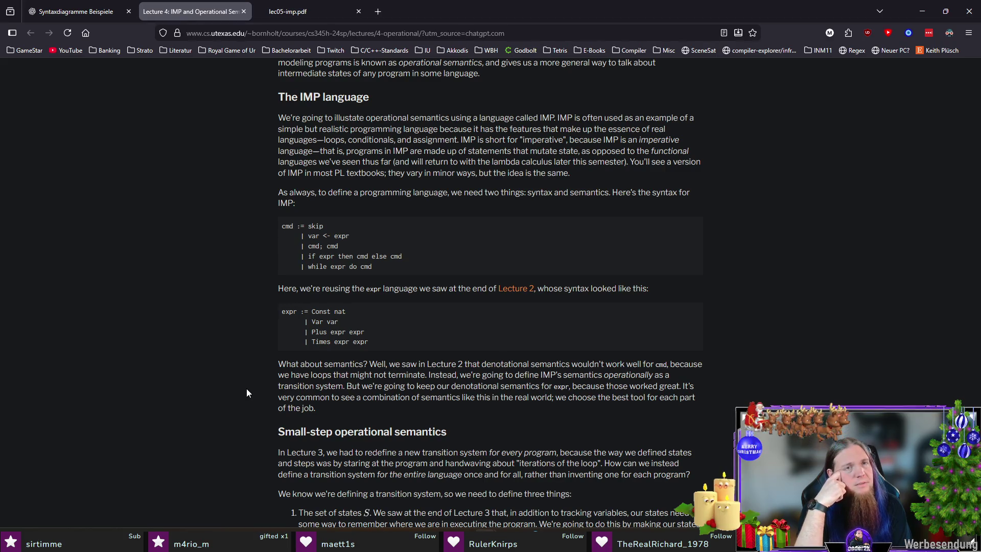
{"action": "key", "text": "alt+Tab"}
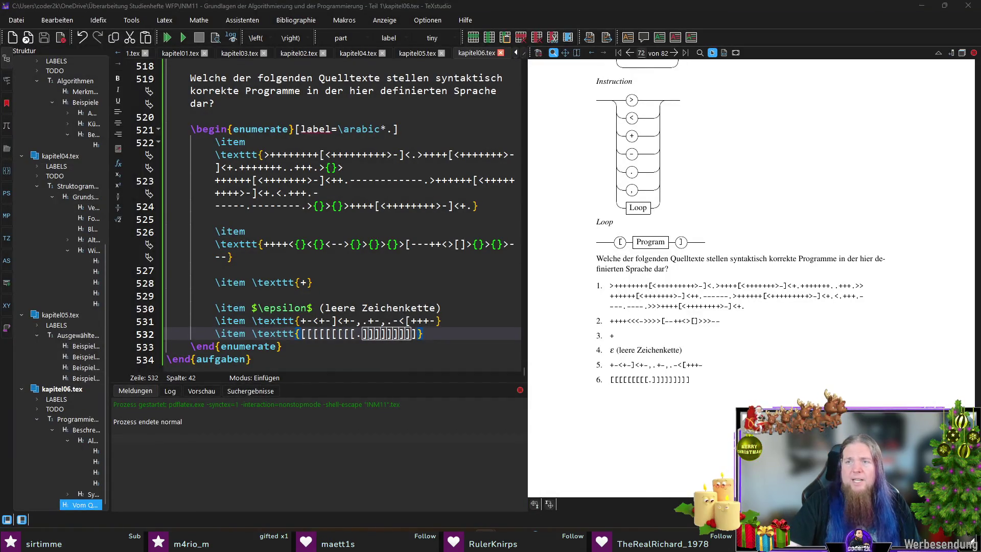
Start a new \item line at the end of the exercise list.
{"action": "left_click", "coordinate": [312, 352]}
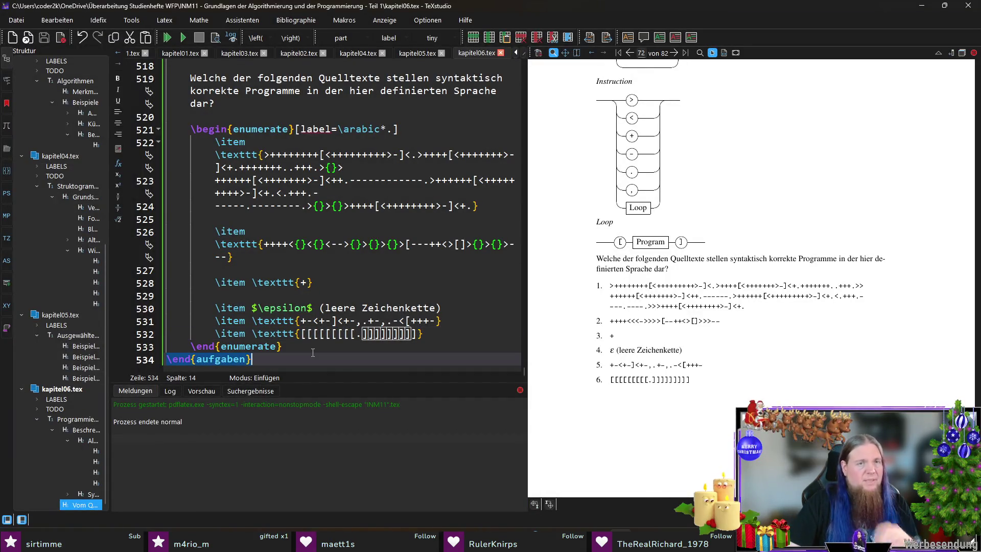
{"action": "key", "text": "Up"}
{"action": "key", "text": "End"}
{"action": "key", "text": "Return"}
{"action": "key", "text": "Return"}
{"action": "type", "text": "\\item "}
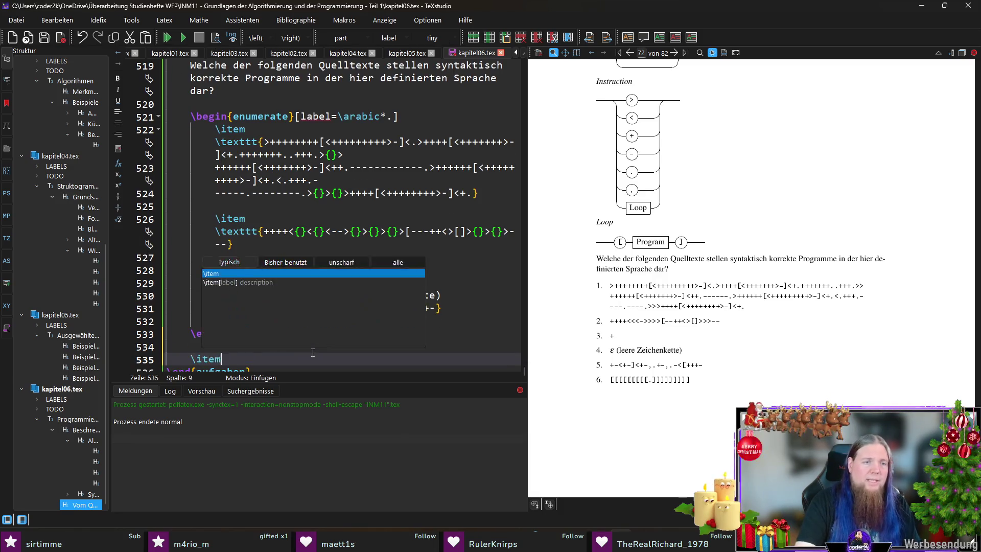
{"action": "type", "text": " % TODO: Hier weiter schreiben un"}
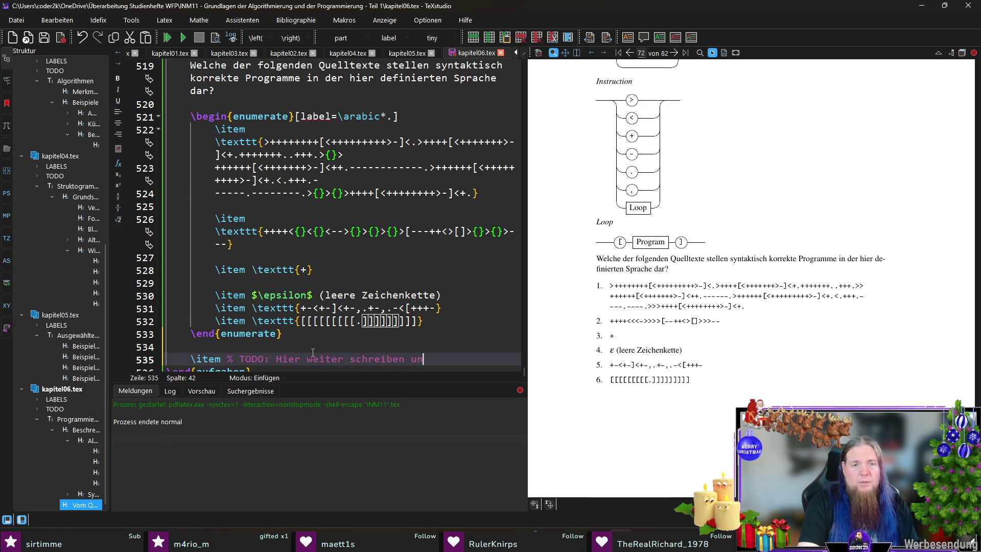
{"action": "type", "text": "d ein Beispiel"}
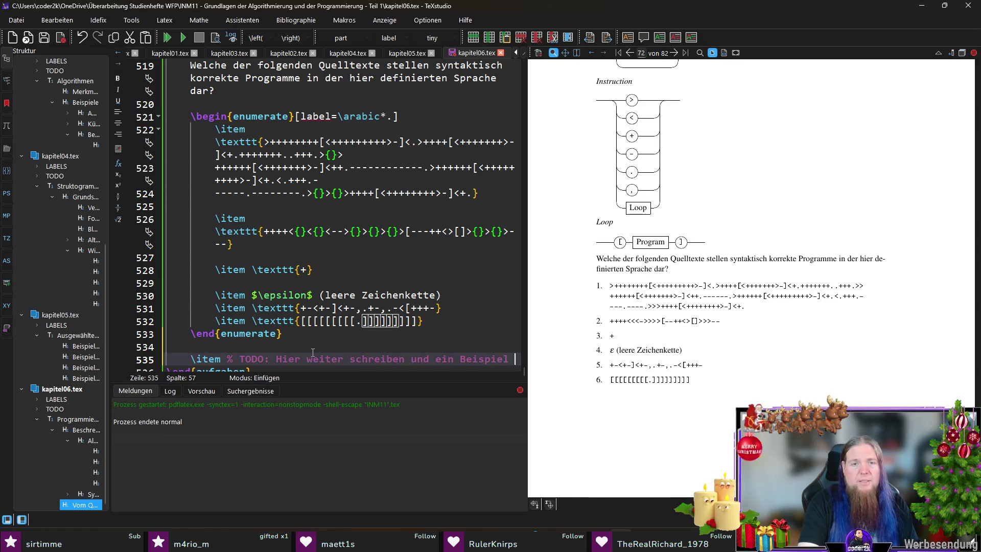
{"action": "type", "text": "wie unter"}
Write the % TODO note with the pasted IMP lecture URL, recompile, and bring up Git Bash.
{"action": "type", "text": "https://www.cs.utexas.edu/~bornholt/courses/cs345h-24sp/lectures/4-operational/?utm_source=chatgpt.com"}
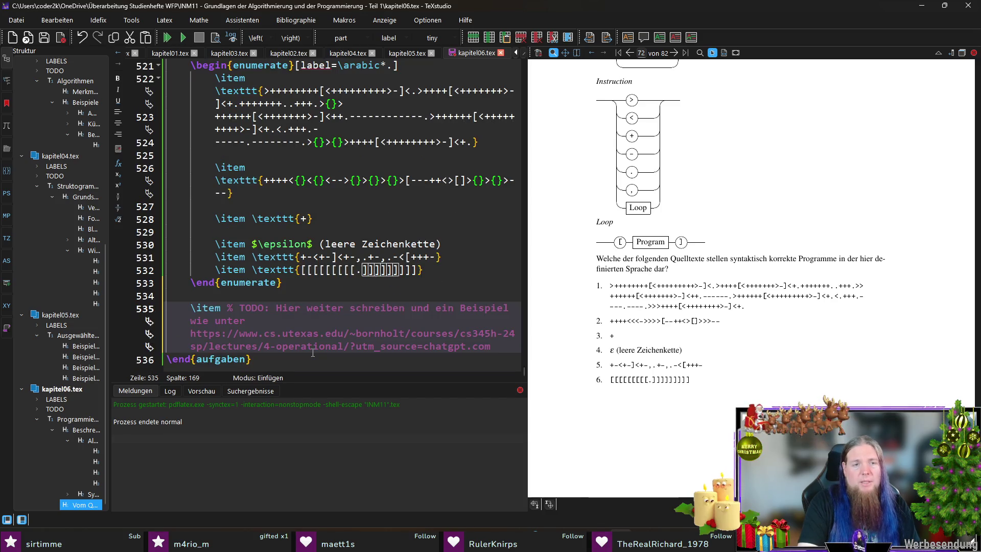
{"action": "type", "text": "nutzen, dabei auf"}
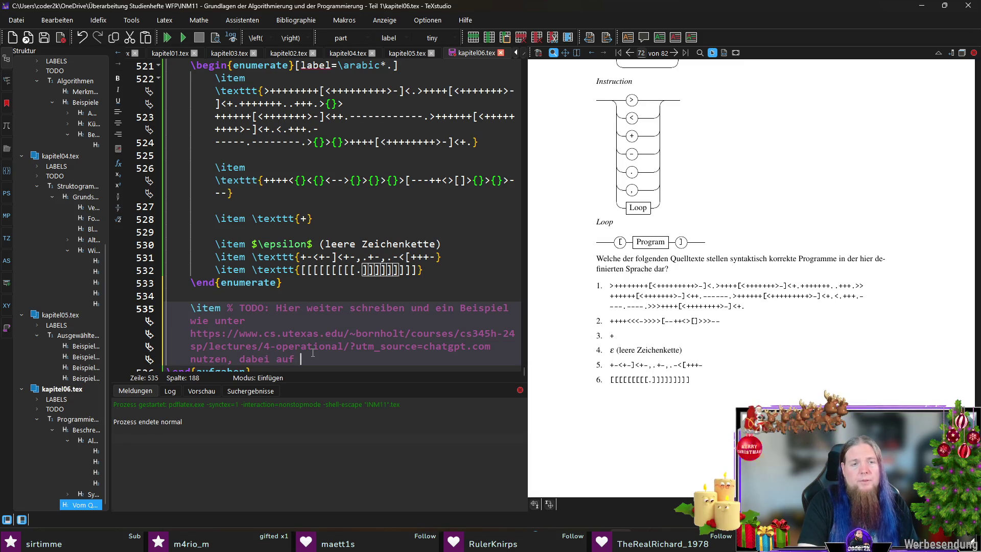
{"action": "type", "text": "ie vorher definierte Epsilo"}
{"action": "key", "text": "BackSpace"}
{"action": "key", "text": "BackSpace"}
{"action": "key", "text": "BackSpace"}
{"action": "key", "text": "BackSpace"}
{"action": "type", "text": "xpression-Sprache referenzieren"}
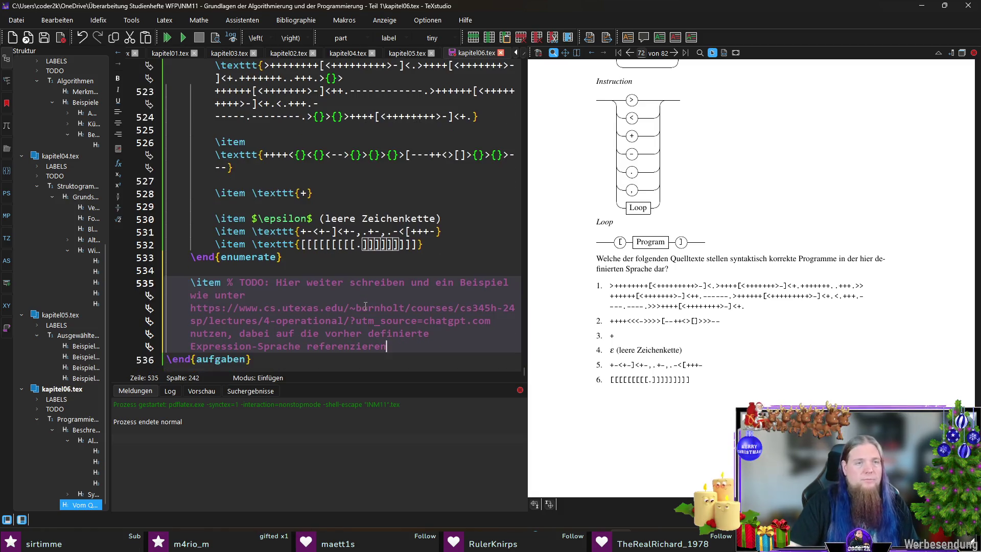
{"action": "key", "text": "F5"}
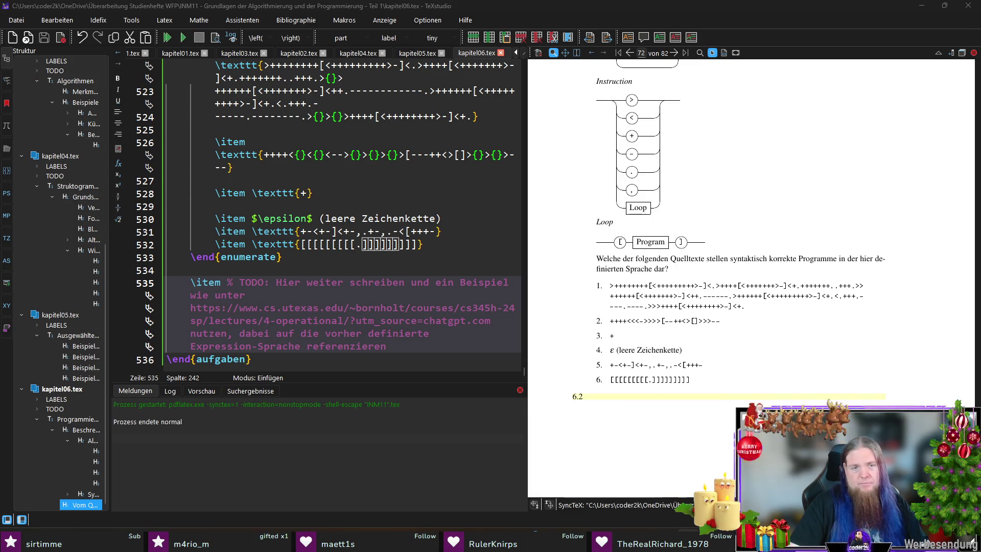
{"action": "key", "text": "alt+Tab"}
{"action": "type", "text": "git"}
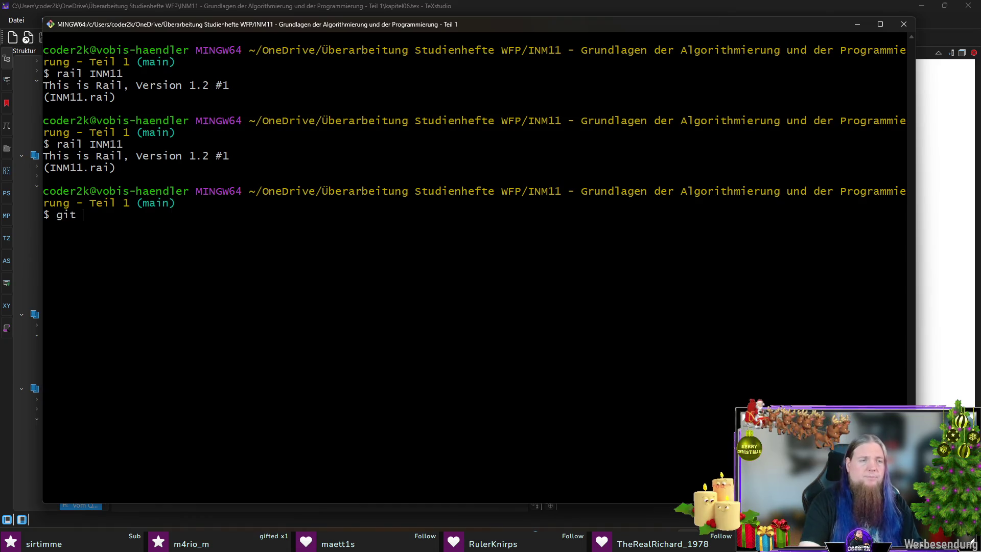
Stage all changes, commit as '2026-01-19', and push to the remote main branch.
{"action": "key", "text": "Return"}
{"action": "type", "text": "git commit"}
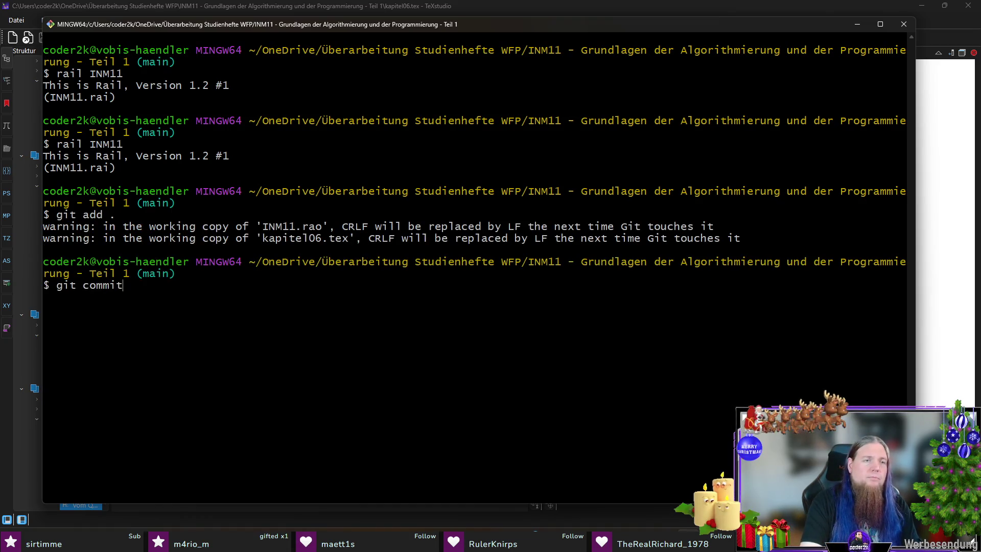
{"action": "type", "text": "-014"}
{"action": "key", "text": "BackSpace"}
{"action": "type", "text": "-19"}
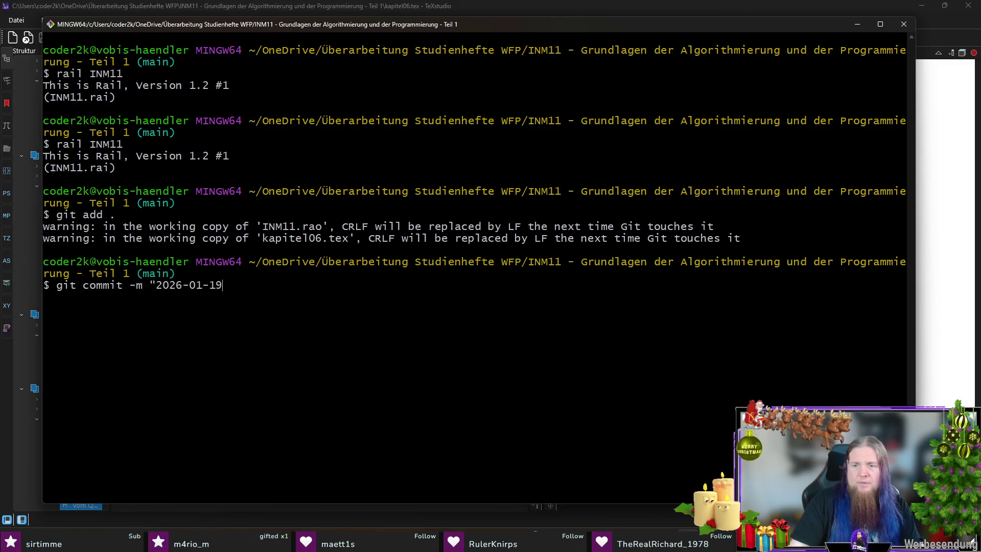
{"action": "key", "text": "Return"}
{"action": "type", "text": "git push"}
{"action": "key", "text": "Return"}
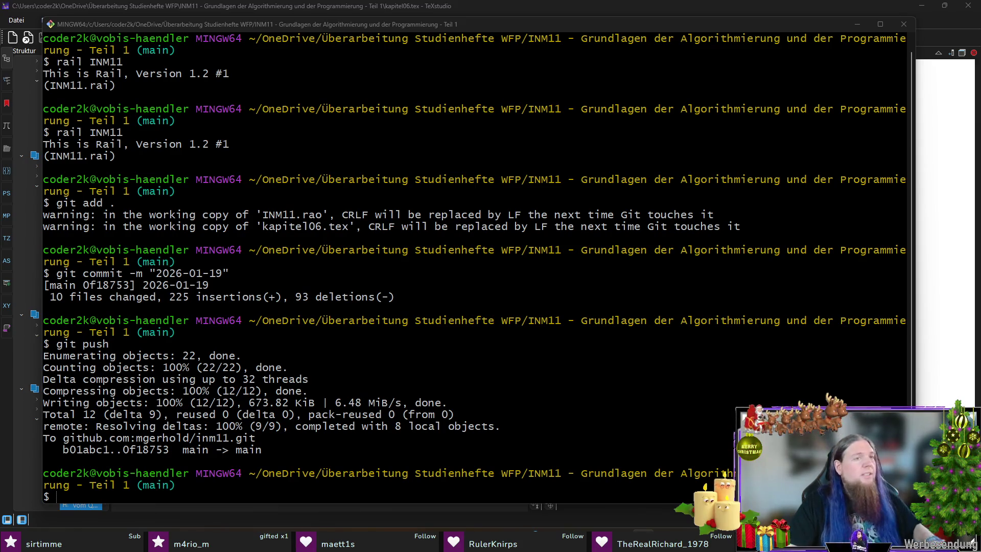
{"action": "left_click", "coordinate": [494, 26]}
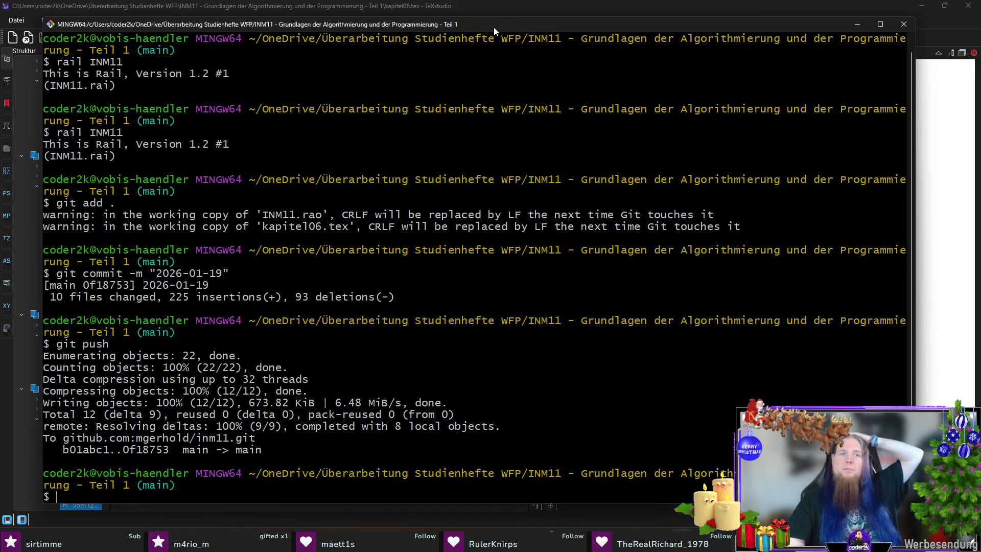